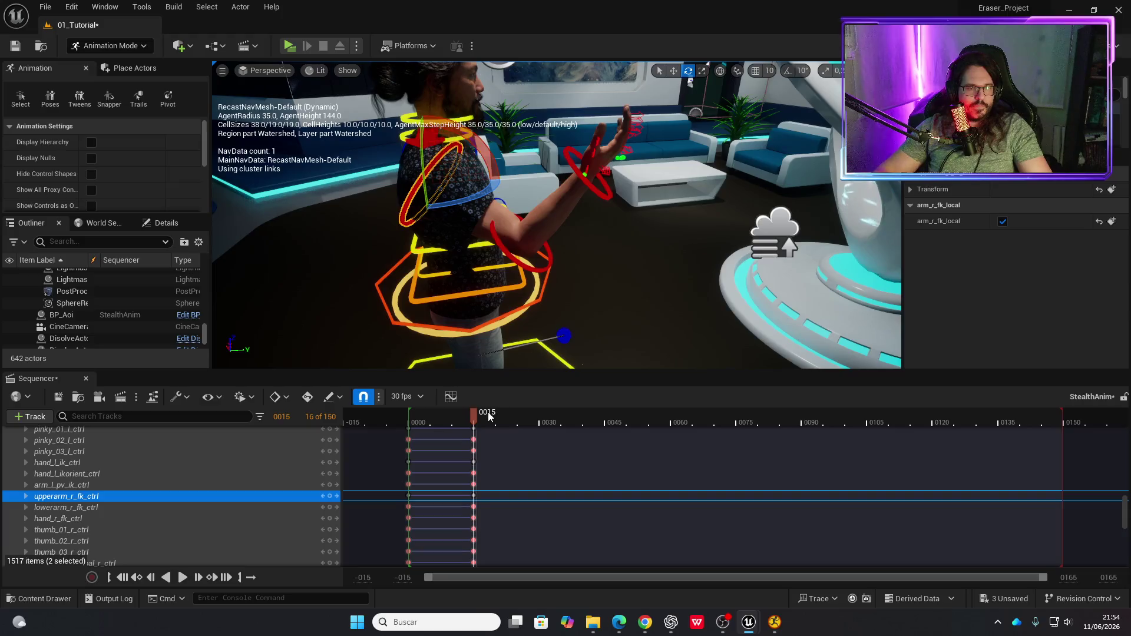
# - Preview the arm animation, stop at frame 30, and rotate upperarm_r_fk_ctrl upward
pyautogui.moveTo(472, 419)
pyautogui.mouseDown()
pyautogui.moveTo(497, 418)
pyautogui.moveTo(409, 417)
pyautogui.mouseUp()
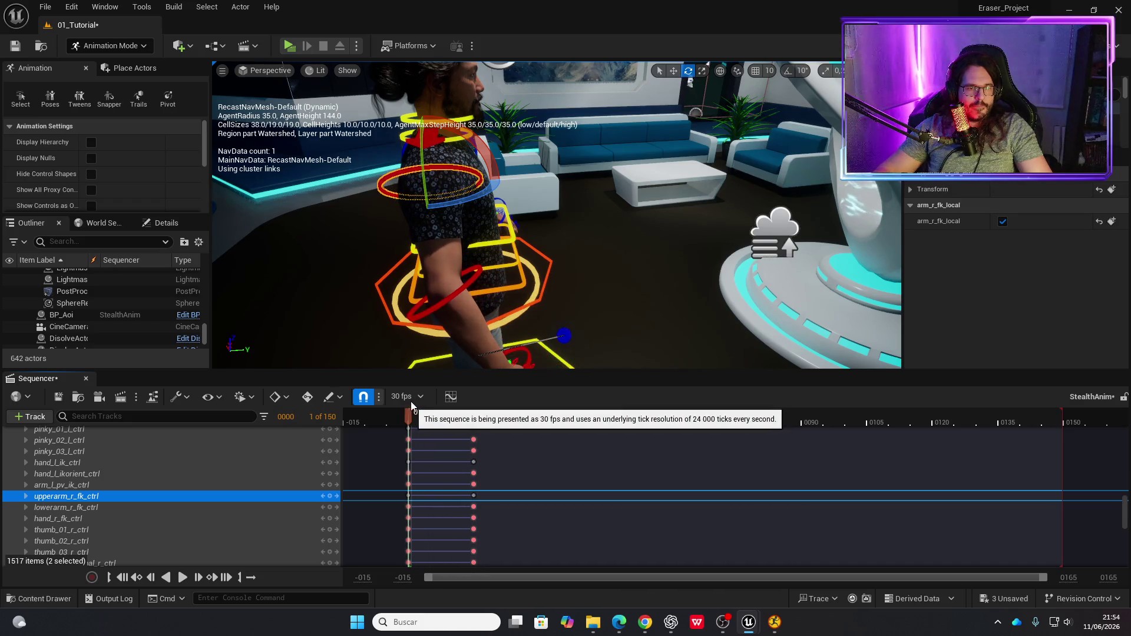
pyautogui.click(185, 582)
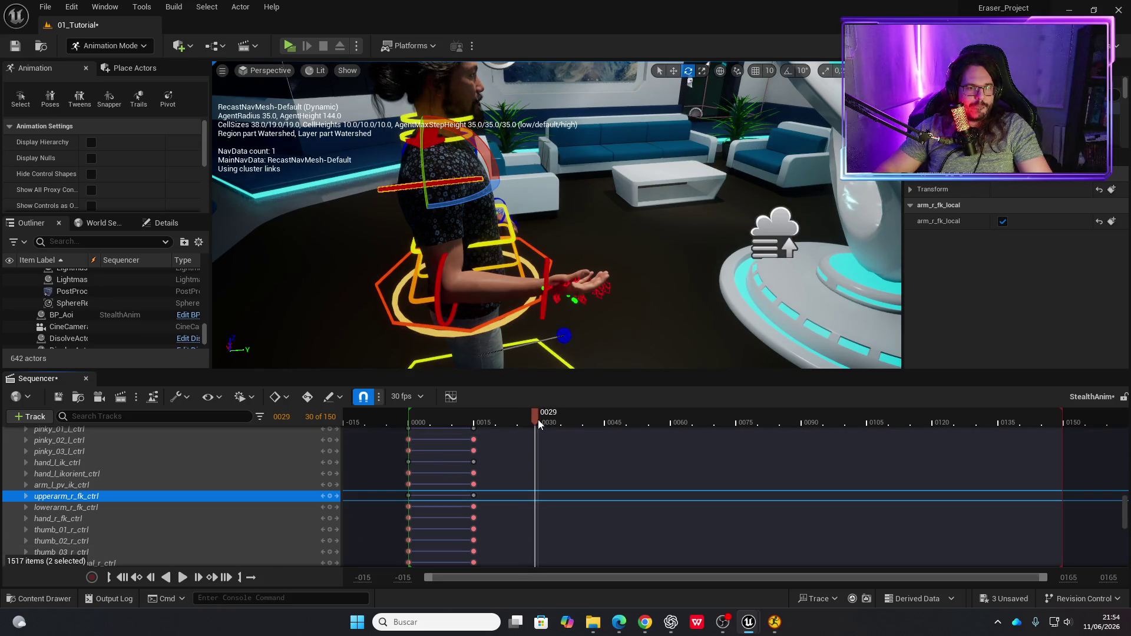
pyautogui.moveTo(477, 424); pyautogui.dragTo(409, 423)
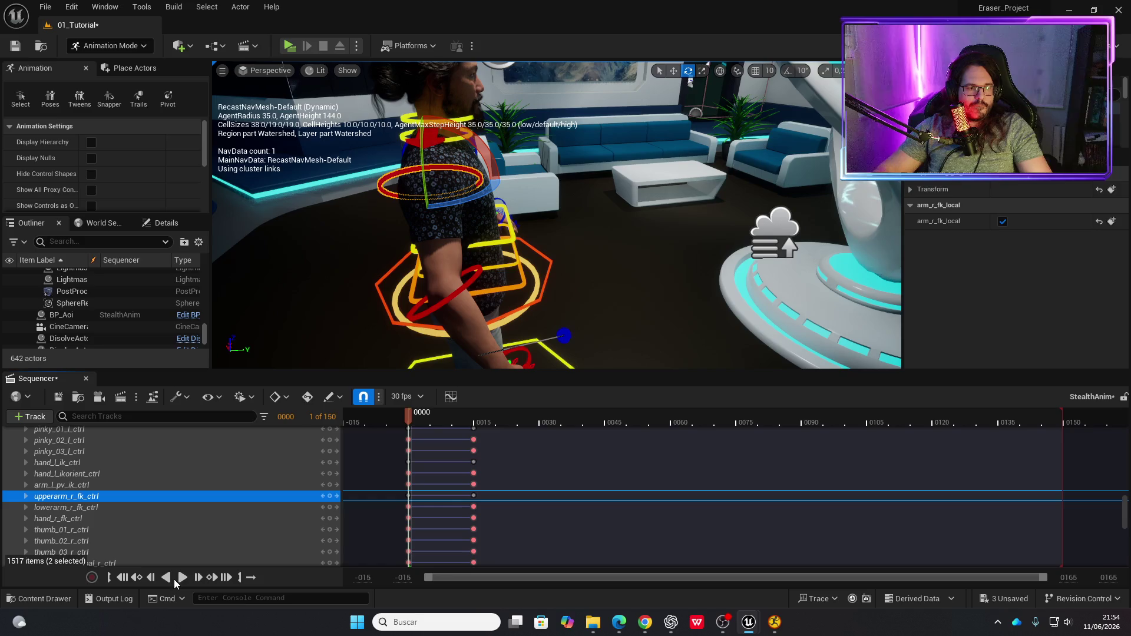
pyautogui.click(183, 580)
pyautogui.click(552, 423)
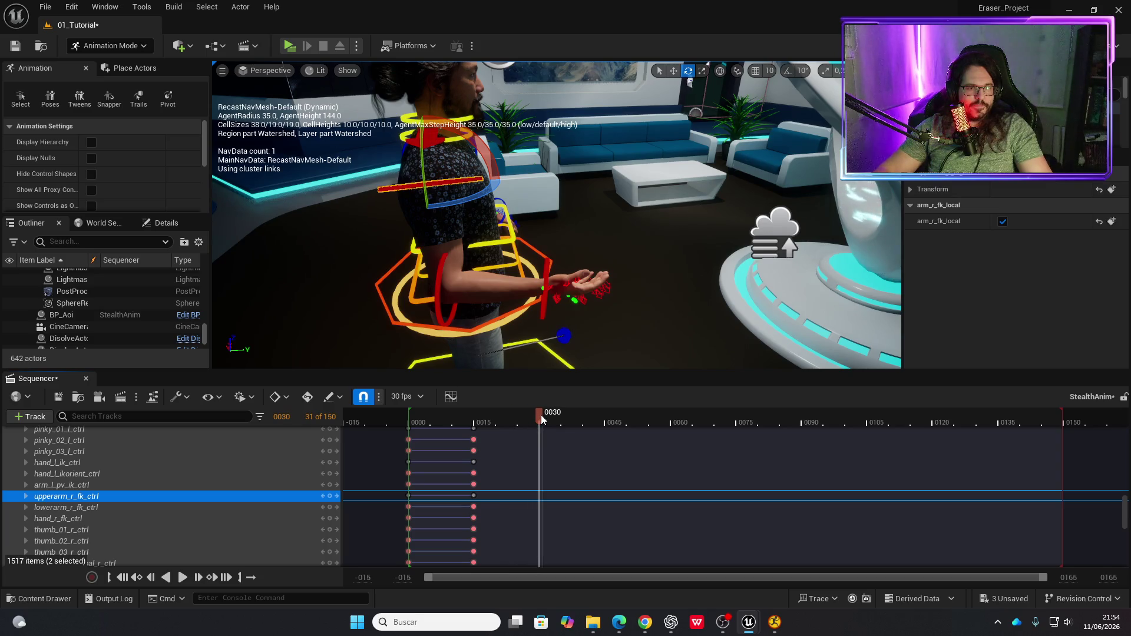
pyautogui.moveTo(460, 185)
pyautogui.mouseDown()
pyautogui.moveTo(489, 197)
pyautogui.moveTo(577, 171)
pyautogui.mouseUp()
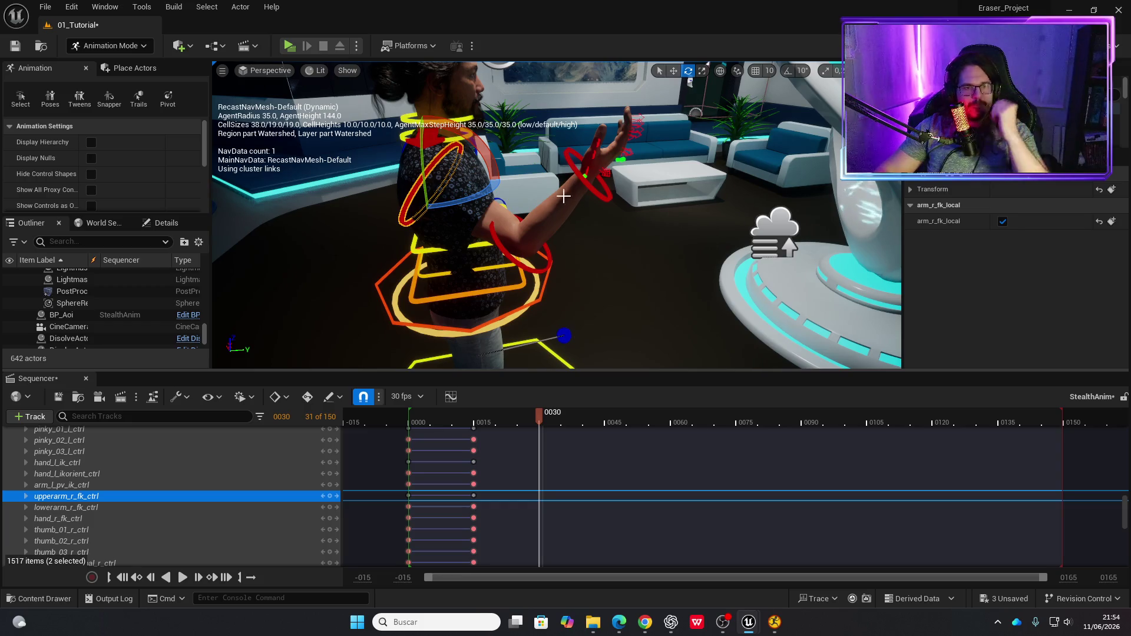
# - Bend the right forearm at frame 30, rotate the right pinky control, then undo the hand changes
pyautogui.click(505, 260)
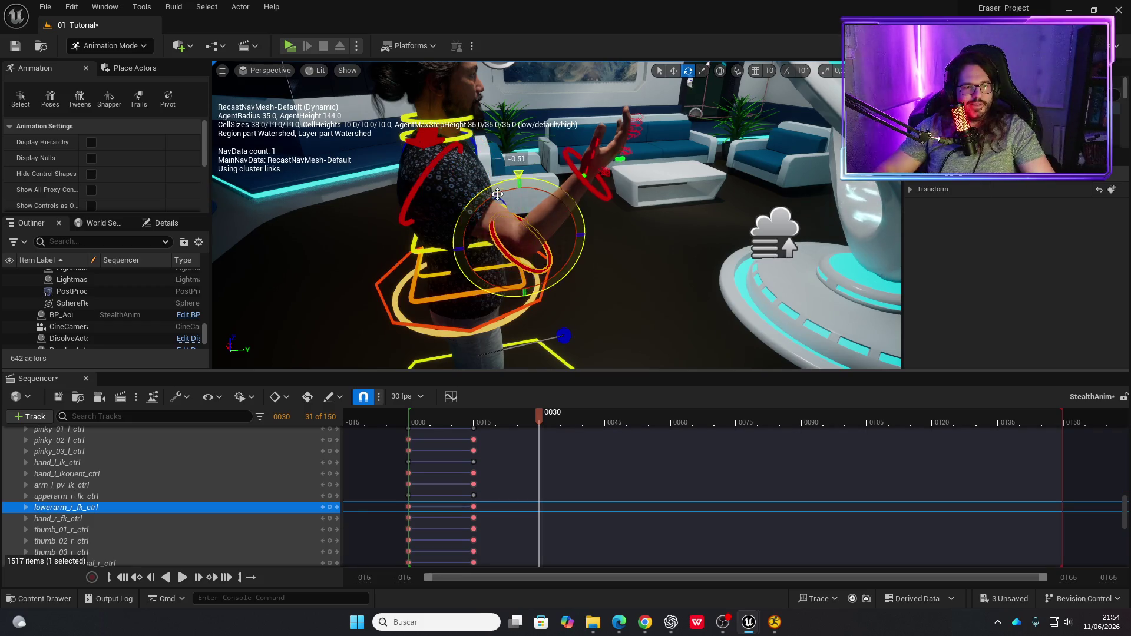
pyautogui.moveTo(503, 197)
pyautogui.mouseDown()
pyautogui.moveTo(492, 171)
pyautogui.moveTo(459, 189)
pyautogui.mouseUp()
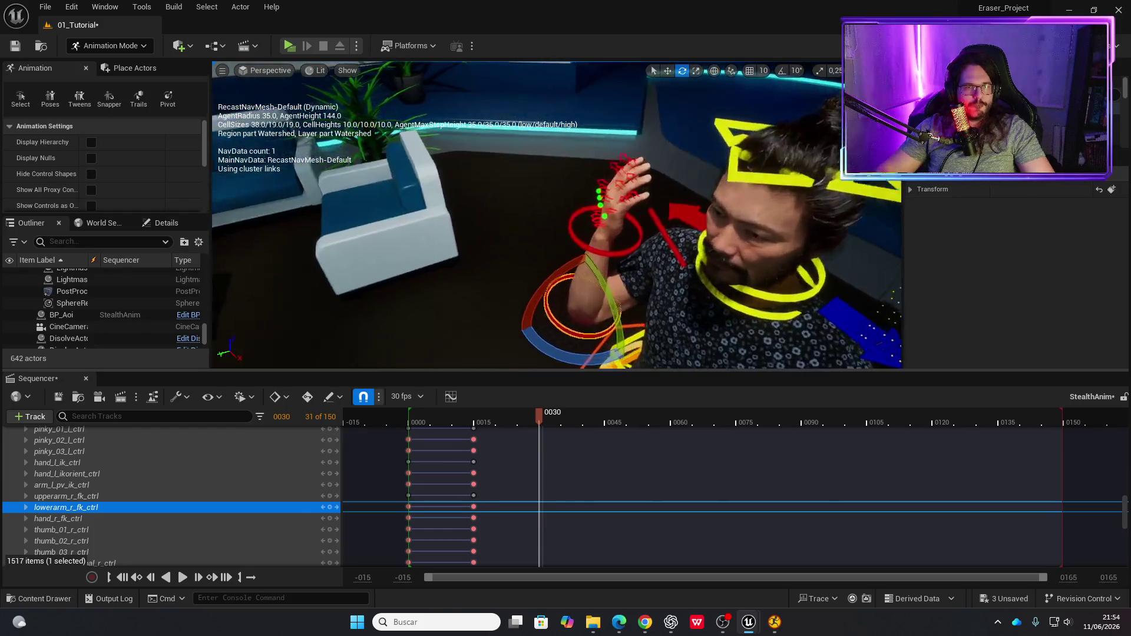
pyautogui.click(626, 205)
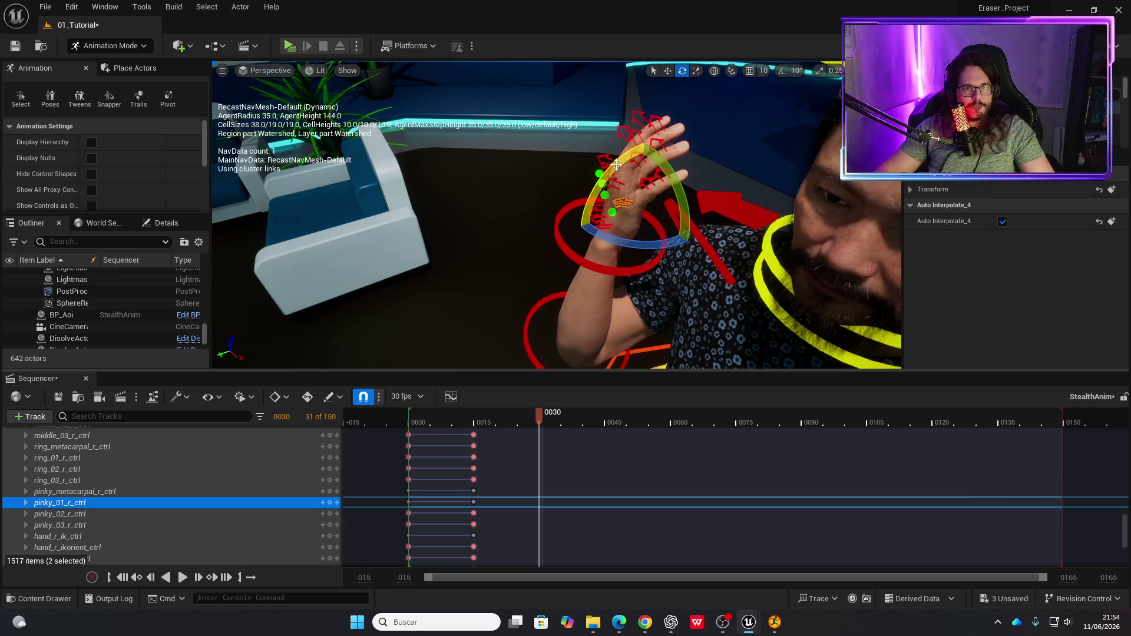
pyautogui.moveTo(617, 164)
pyautogui.mouseDown()
pyautogui.moveTo(612, 194)
pyautogui.moveTo(589, 176)
pyautogui.moveTo(547, 197)
pyautogui.mouseUp()
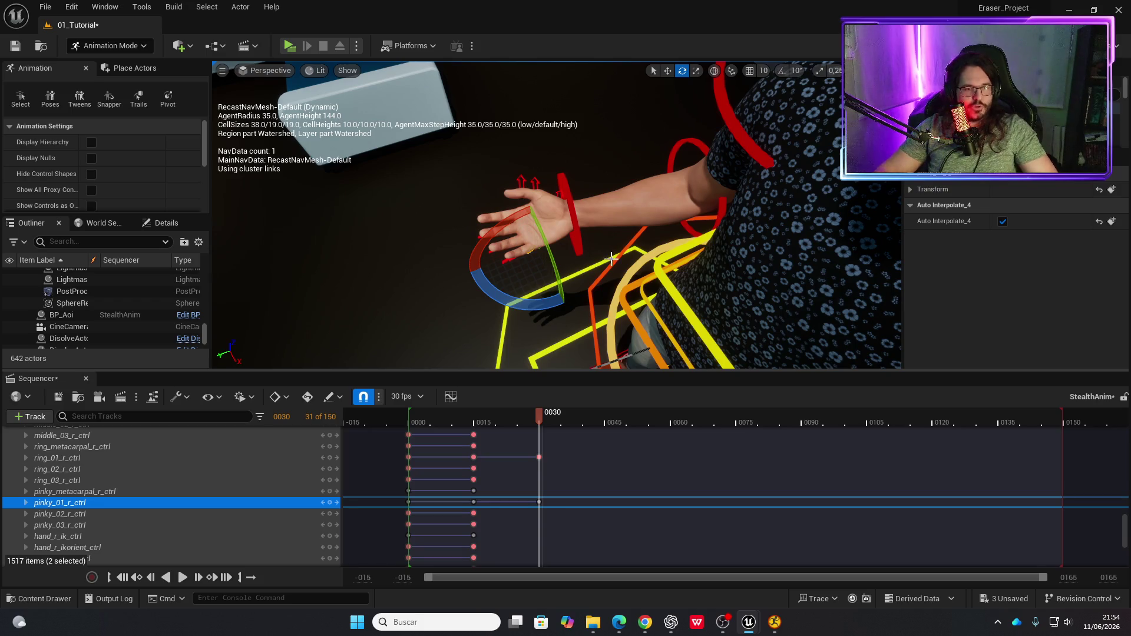
pyautogui.hotkey('ctrl', 'z')
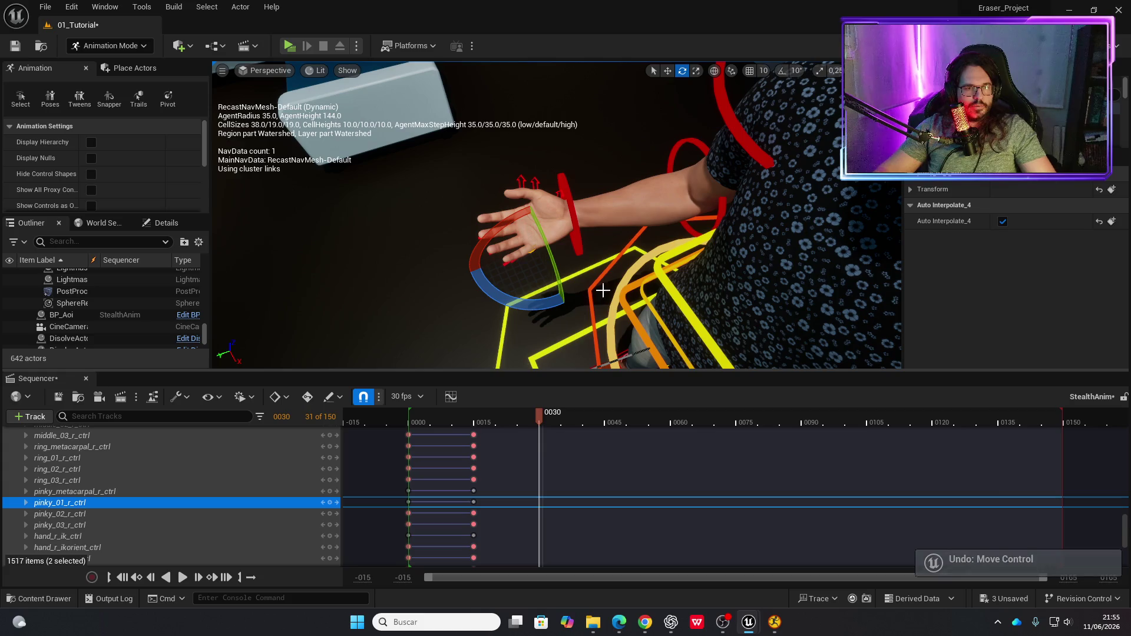
pyautogui.moveTo(560, 235)
pyautogui.mouseDown()
pyautogui.moveTo(495, 209)
pyautogui.moveTo(602, 280)
pyautogui.mouseUp()
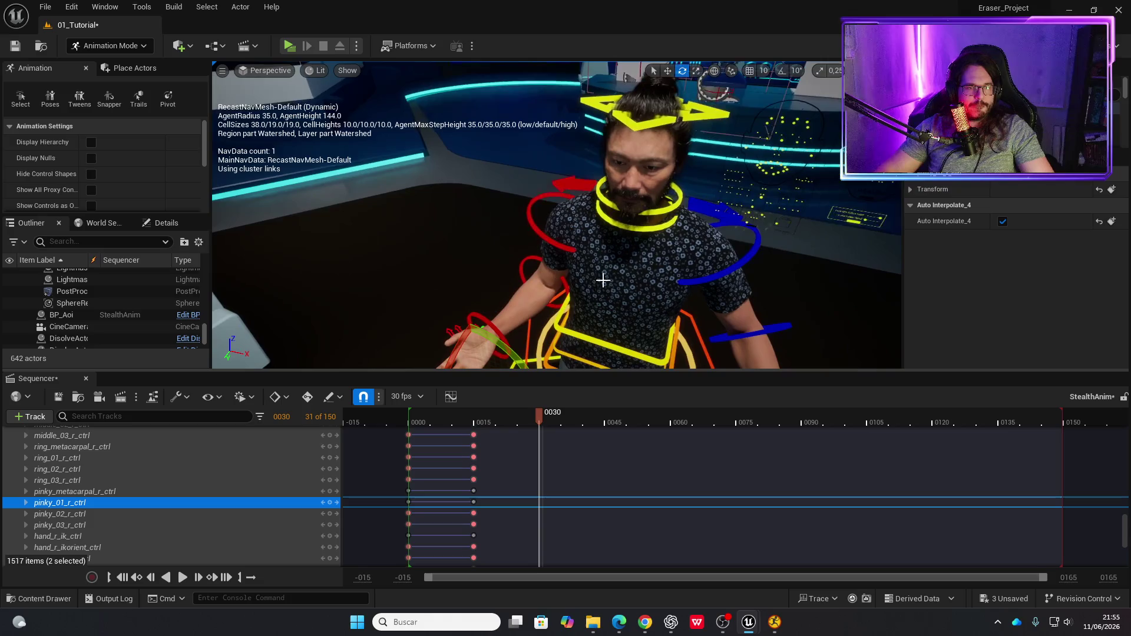
# - Bend the right forearm control at frame 30 to start raising the hand
pyautogui.click(558, 245)
pyautogui.moveTo(558, 245)
pyautogui.mouseDown()
pyautogui.moveTo(509, 235)
pyautogui.moveTo(568, 220)
pyautogui.moveTo(551, 199)
pyautogui.moveTo(560, 209)
pyautogui.mouseUp()
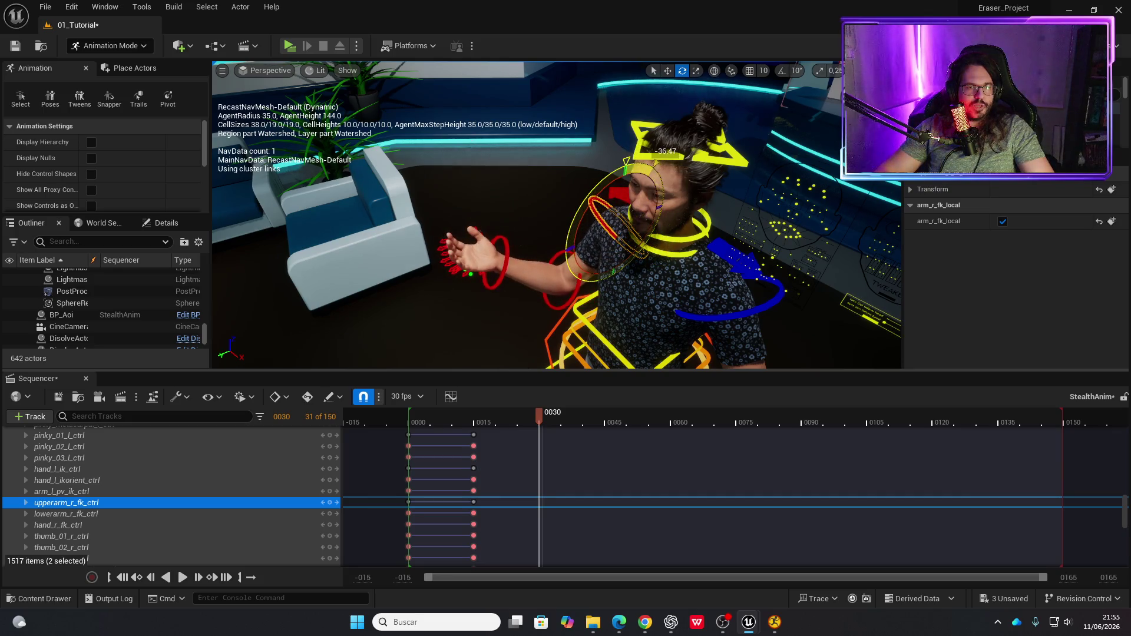
pyautogui.click(575, 290)
pyautogui.moveTo(529, 262)
pyautogui.mouseDown()
pyautogui.moveTo(563, 223)
pyautogui.moveTo(586, 256)
pyautogui.mouseUp()
pyautogui.click(608, 234)
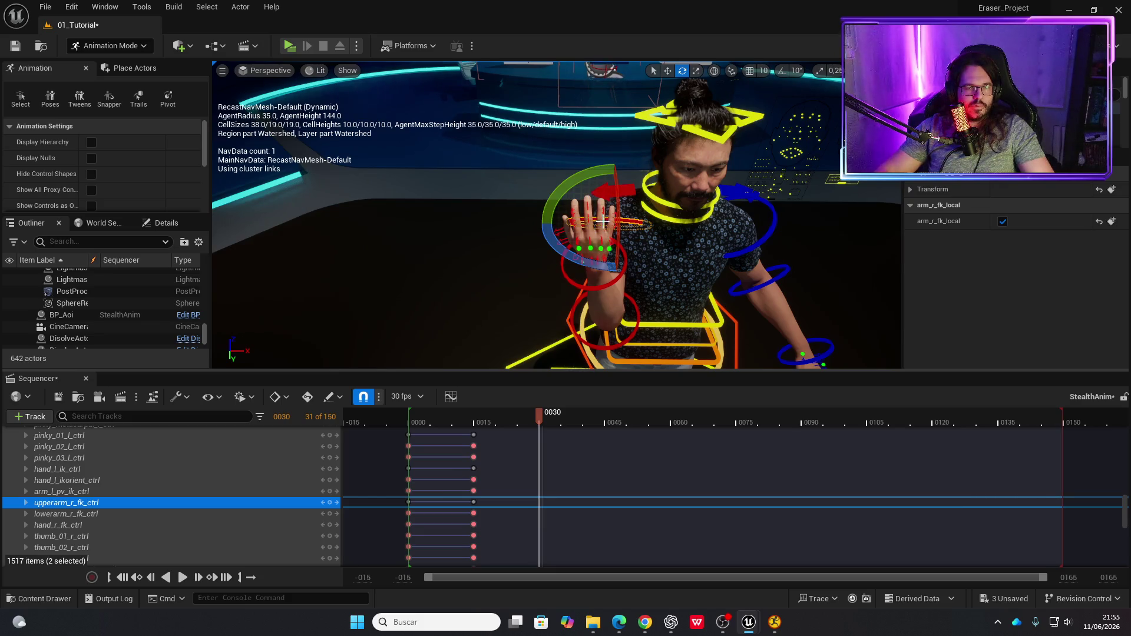
pyautogui.moveTo(602, 222); pyautogui.dragTo(605, 222)
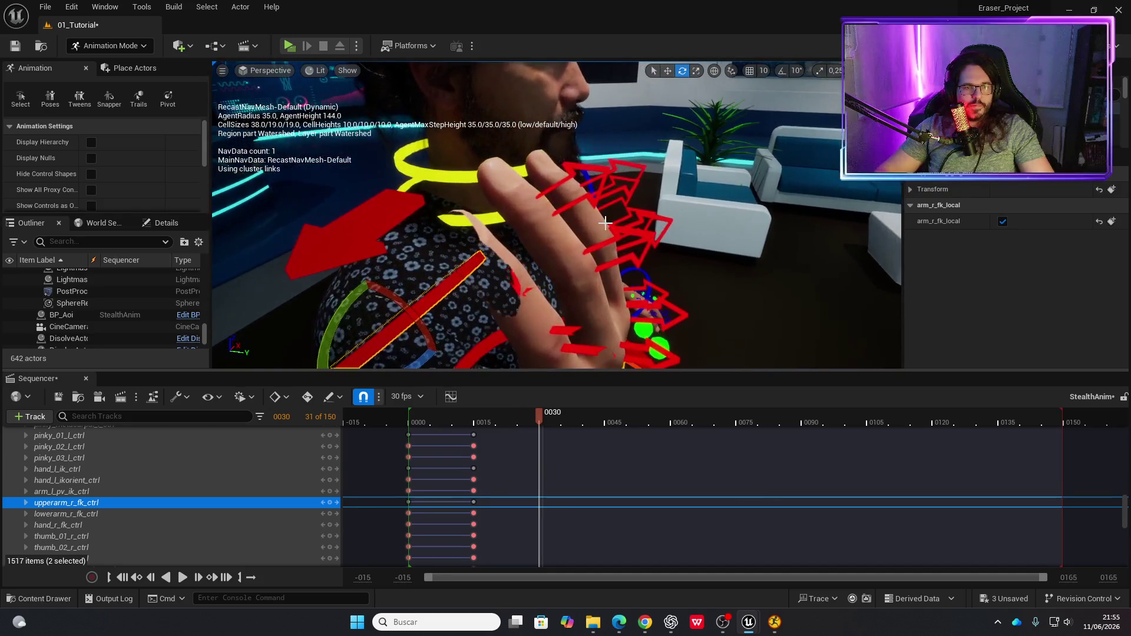
# - Key the right middle finger control at frame 30, scrub back, then undo that key
pyautogui.click(625, 231)
pyautogui.press('s')
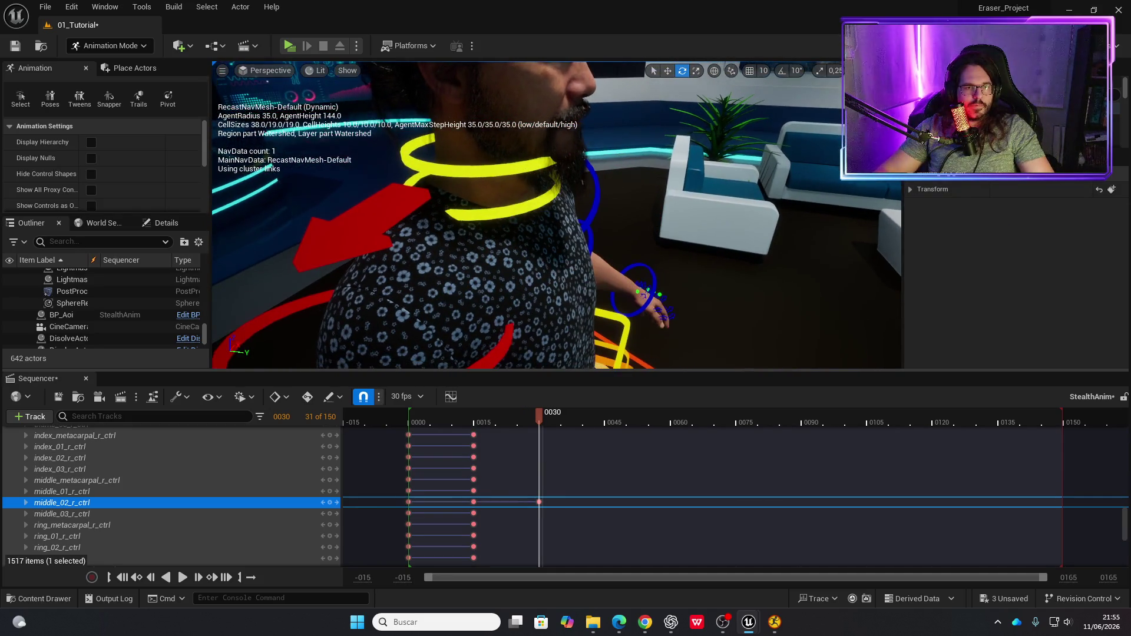
pyautogui.scroll(-5, 642, 293)
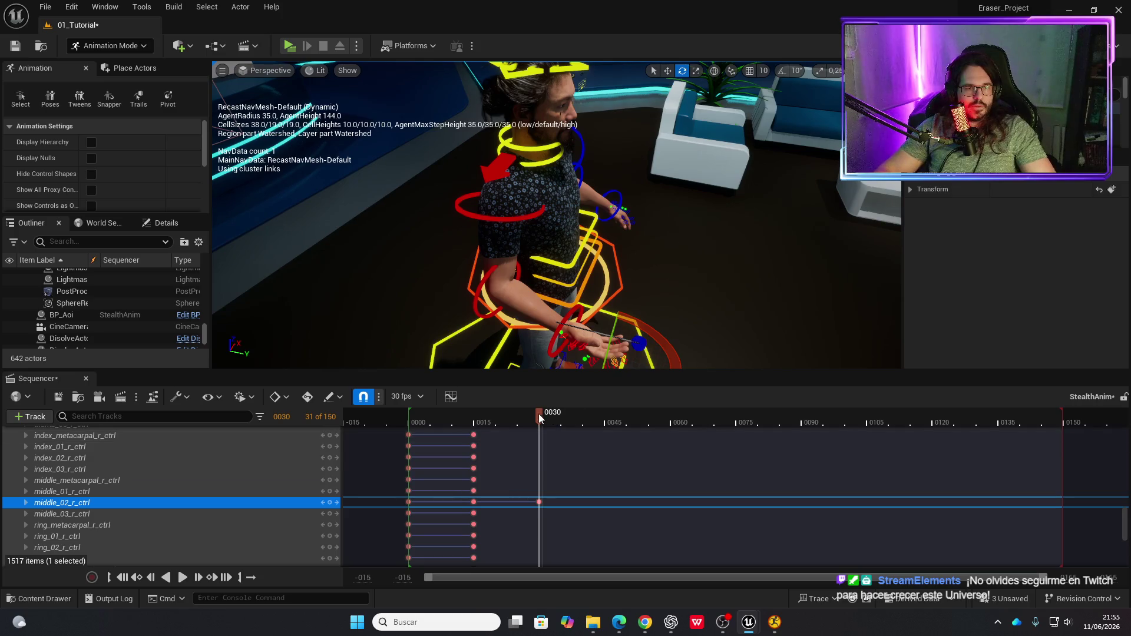
pyautogui.moveTo(538, 413)
pyautogui.mouseDown()
pyautogui.moveTo(450, 418)
pyautogui.moveTo(491, 416)
pyautogui.mouseUp()
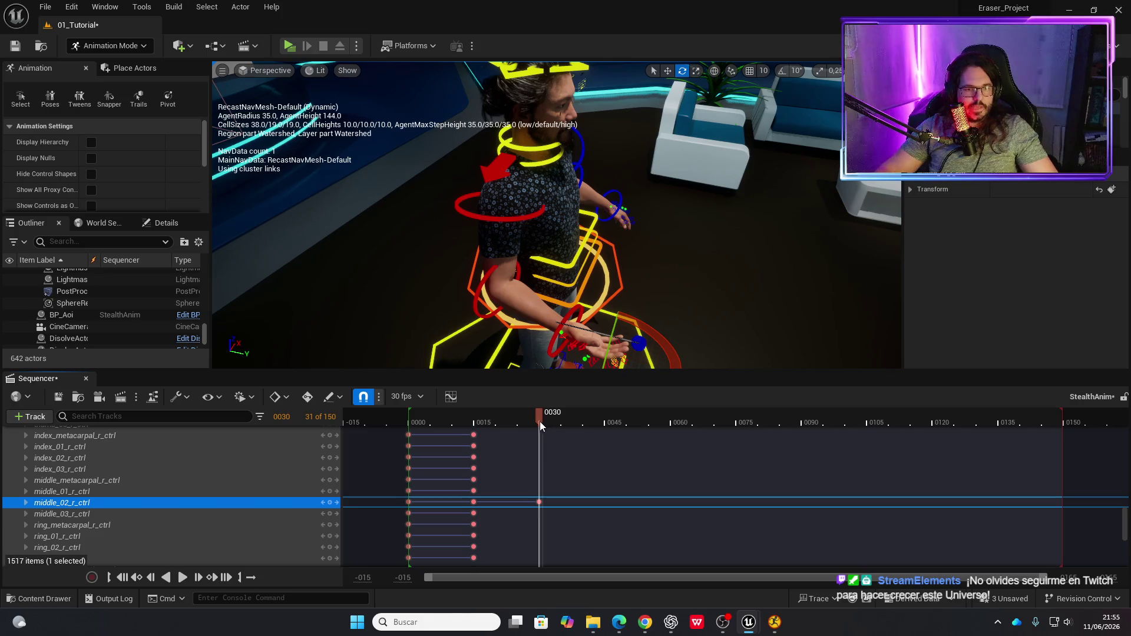
pyautogui.hotkey('ctrl', 'z')
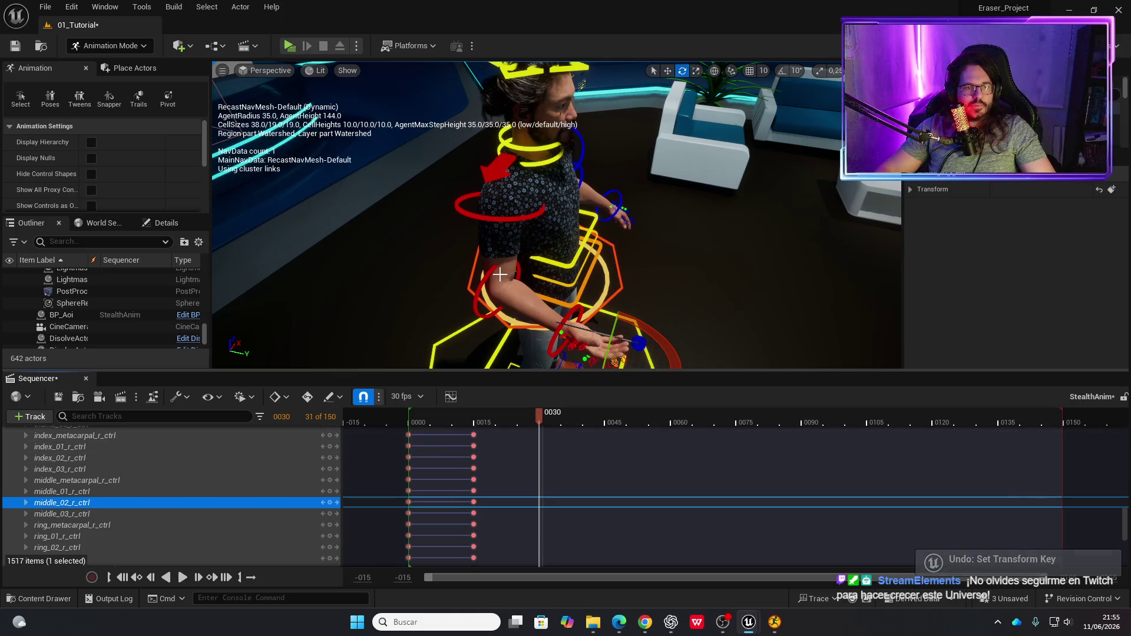
# - Bend the forearm and swing the upper arm up so the hand sits beside the face
pyautogui.click(489, 277)
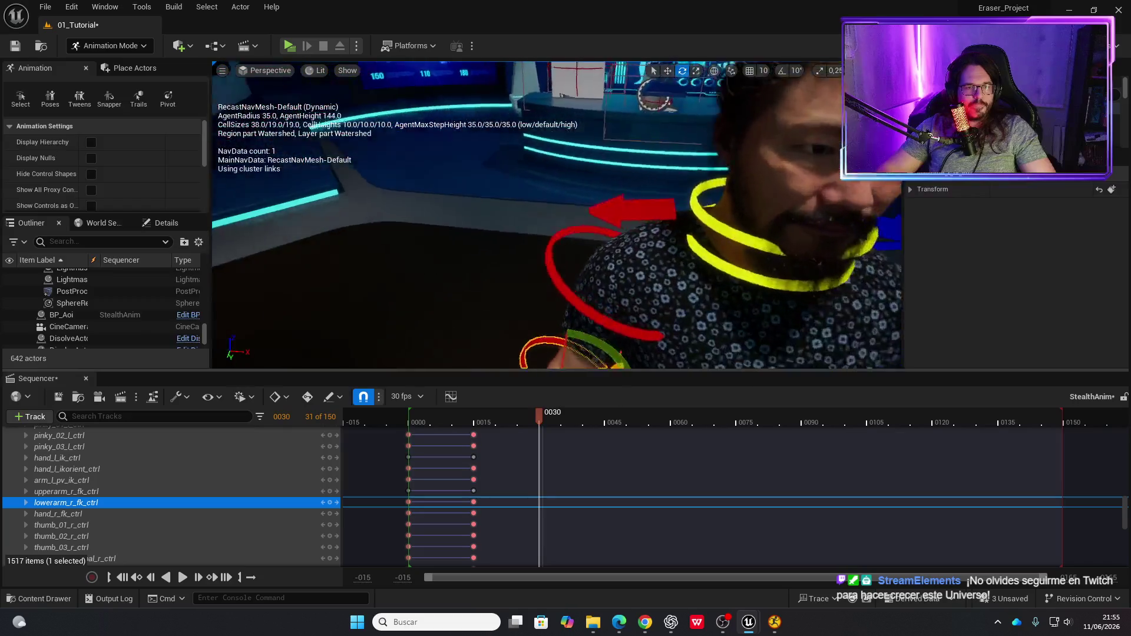
pyautogui.scroll(-5, 507, 295)
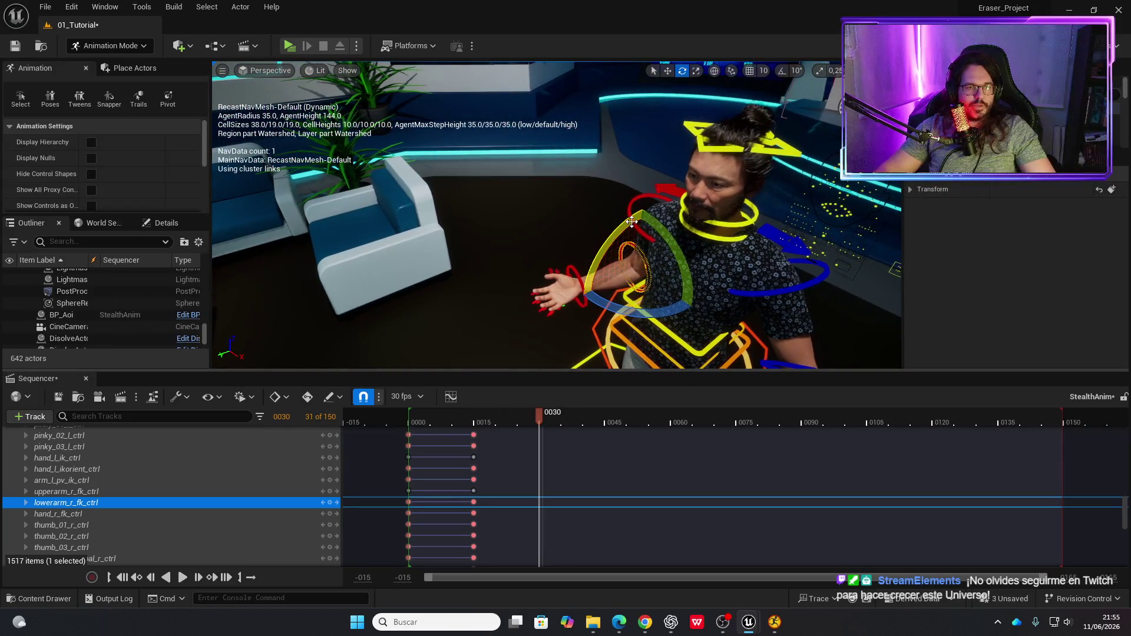
pyautogui.moveTo(623, 228)
pyautogui.mouseDown()
pyautogui.moveTo(628, 216)
pyautogui.moveTo(629, 250)
pyautogui.mouseUp()
pyautogui.click(628, 206)
pyautogui.moveTo(636, 207); pyautogui.dragTo(632, 234)
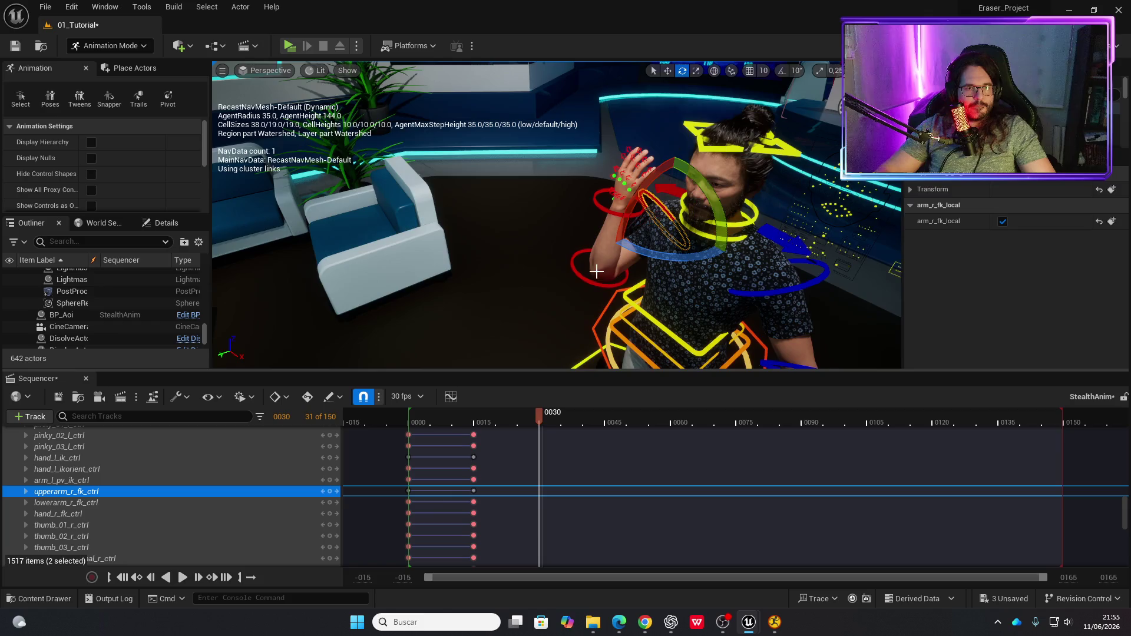
pyautogui.moveTo(556, 215); pyautogui.dragTo(459, 220)
pyautogui.scroll(4, 211, 494)
pyautogui.scroll(10, 176, 495)
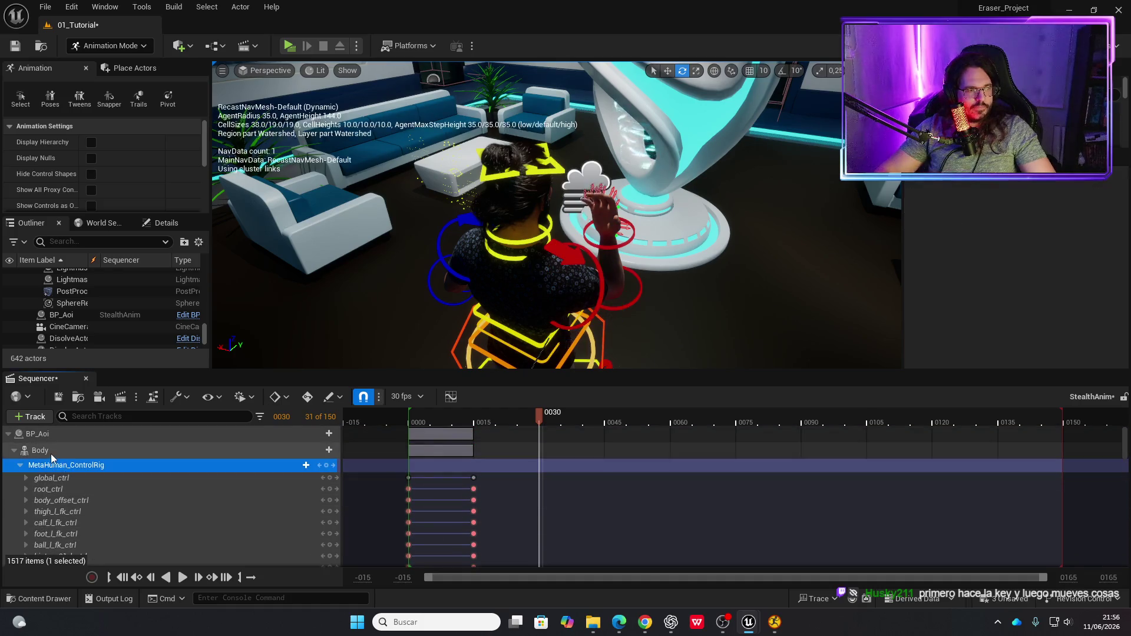
# - Key the whole Body rig at frame 30 and play the wave back from the start
pyautogui.click(48, 451)
pyautogui.press('Return')
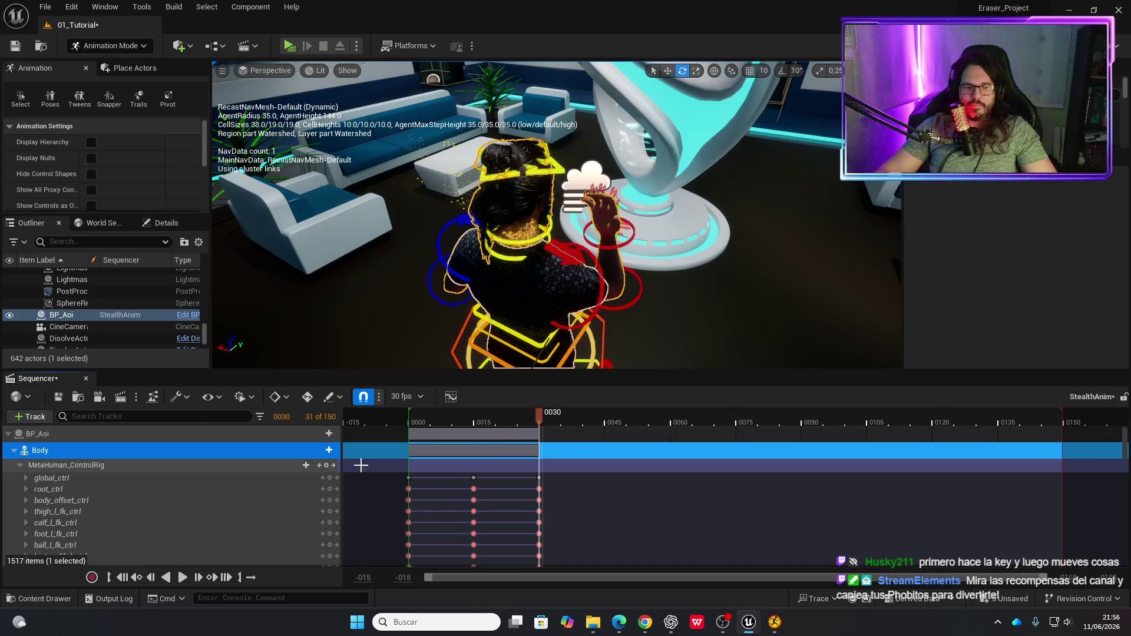
pyautogui.moveTo(536, 423); pyautogui.dragTo(408, 426)
pyautogui.click(182, 577)
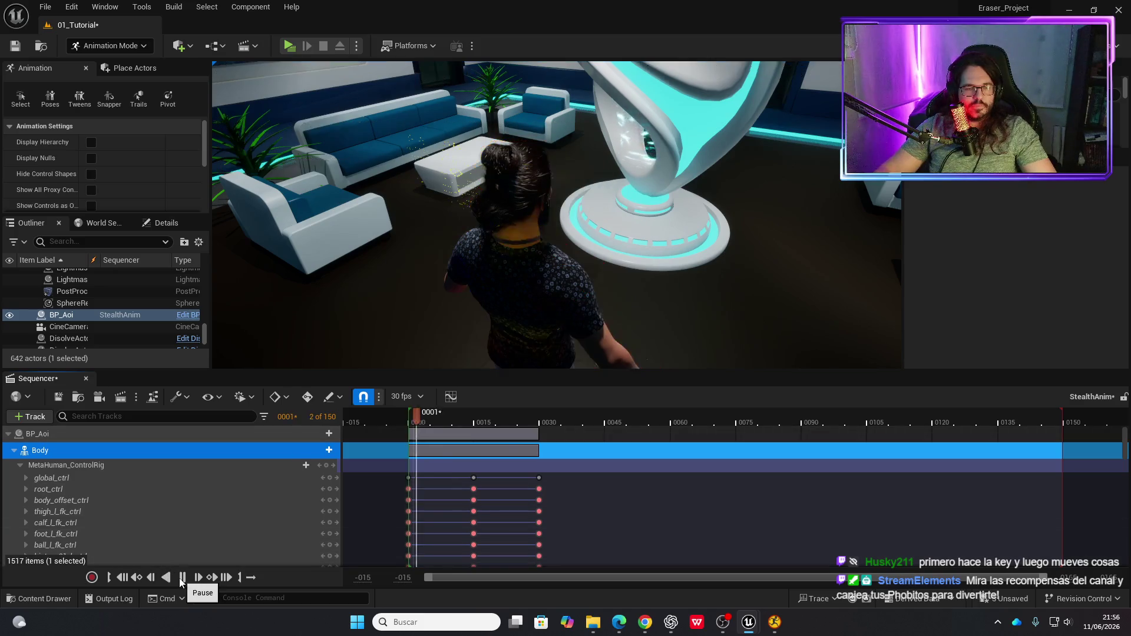
pyautogui.click(181, 580)
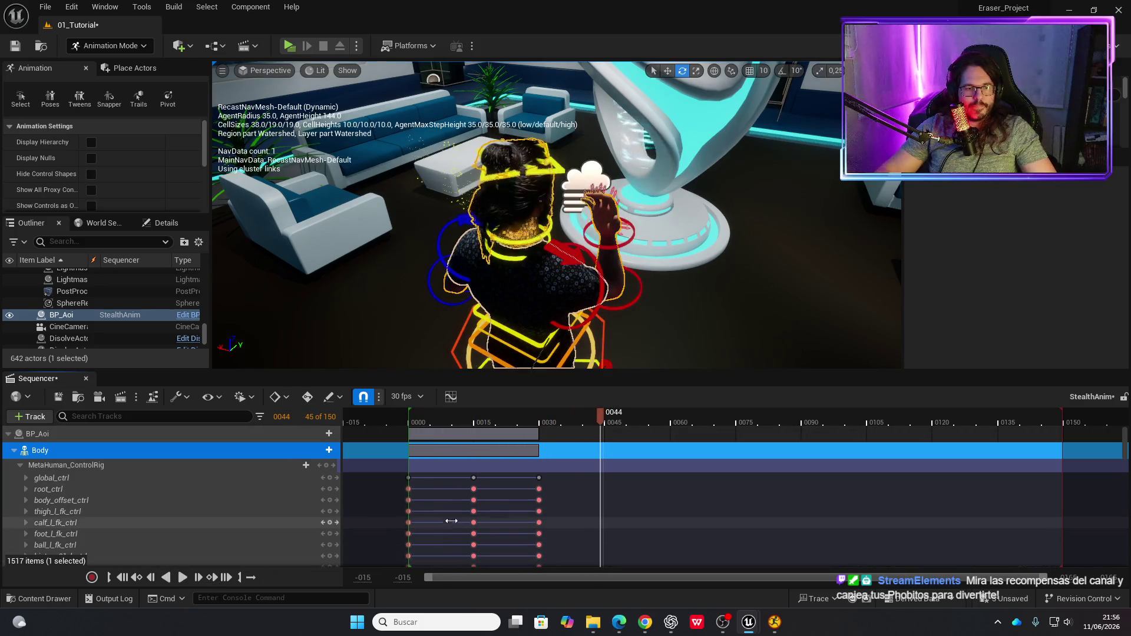
pyautogui.moveTo(605, 416); pyautogui.dragTo(404, 426)
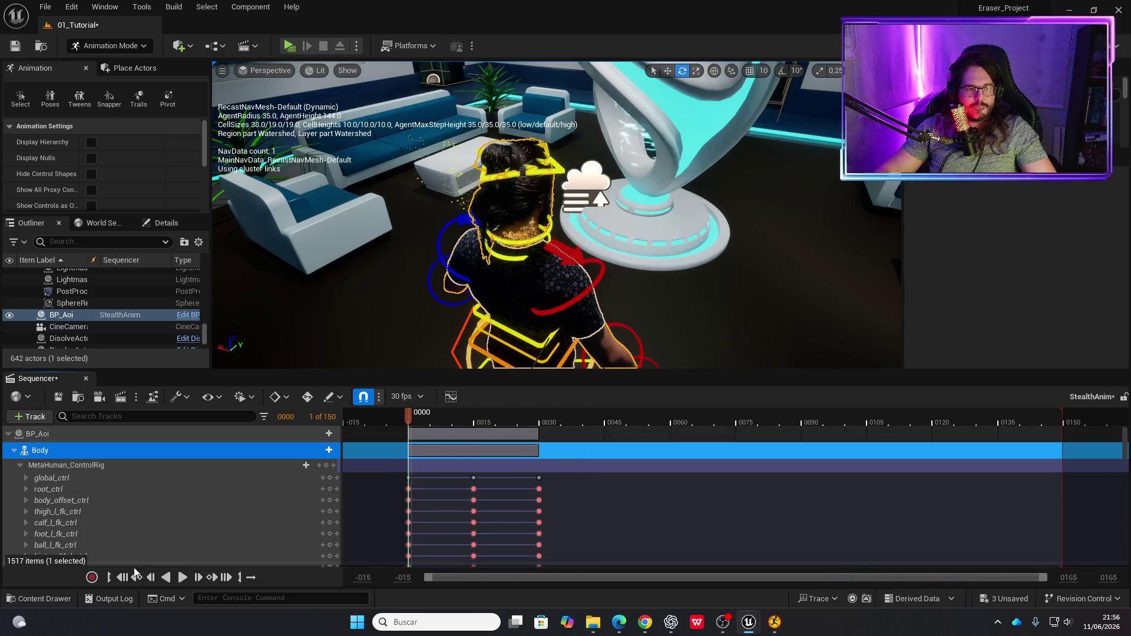
pyautogui.click(182, 578)
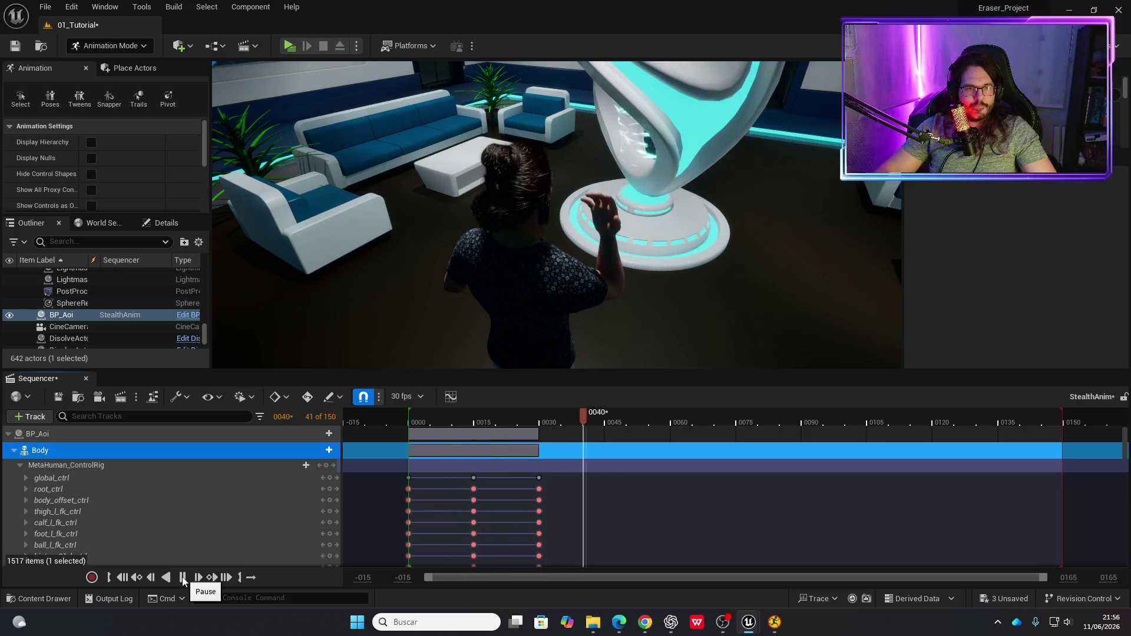
pyautogui.click(184, 578)
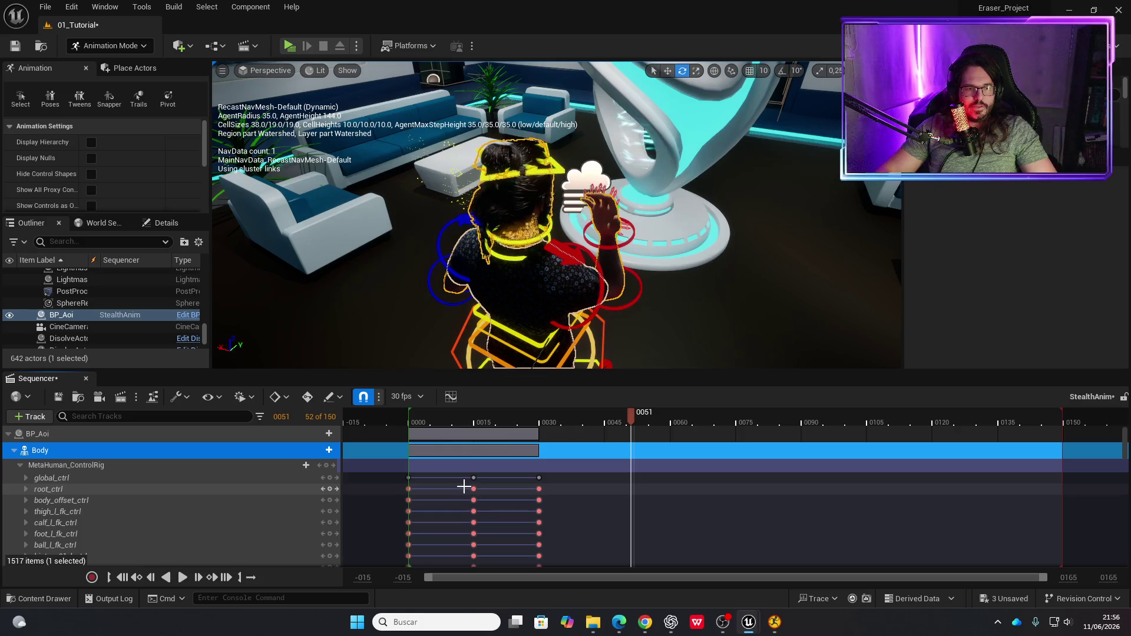
# - Select all keys at frame 0015, replay the animation, then box-select the frame-0030 keys
pyautogui.click(474, 489)
pyautogui.moveTo(480, 503)
pyautogui.mouseDown()
pyautogui.moveTo(492, 568)
pyautogui.moveTo(486, 533)
pyautogui.mouseUp()
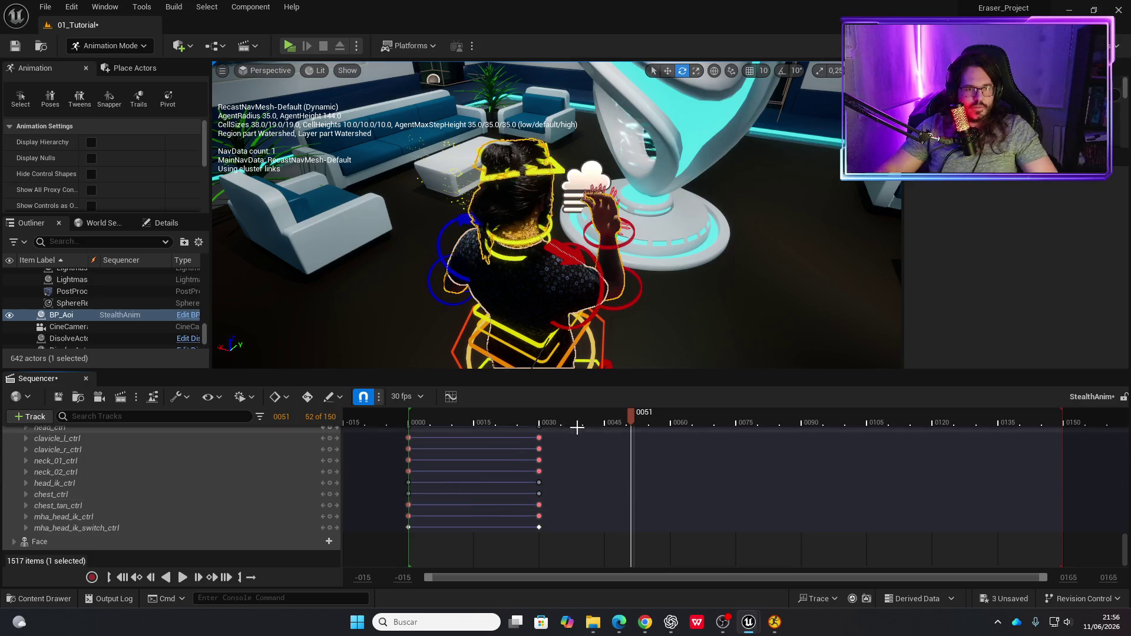
pyautogui.moveTo(570, 424); pyautogui.dragTo(408, 422)
pyautogui.press('space')
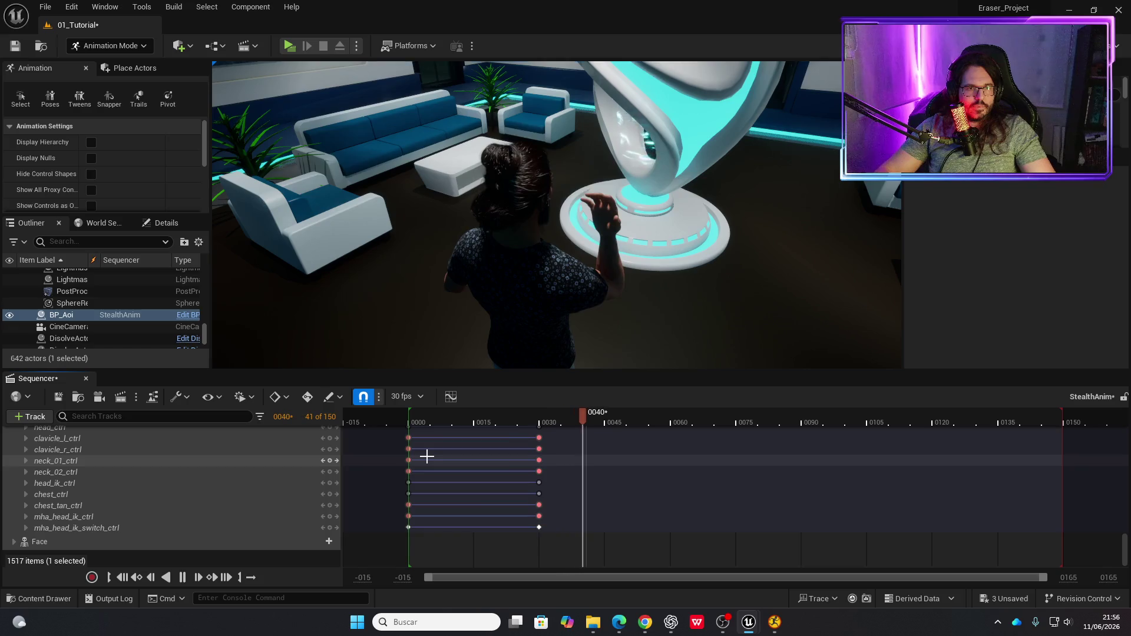
pyautogui.press('space')
pyautogui.moveTo(524, 430)
pyautogui.mouseDown()
pyautogui.moveTo(555, 535)
pyautogui.moveTo(536, 525)
pyautogui.moveTo(525, 409)
pyautogui.moveTo(520, 469)
pyautogui.moveTo(539, 489)
pyautogui.moveTo(470, 490)
pyautogui.mouseUp()
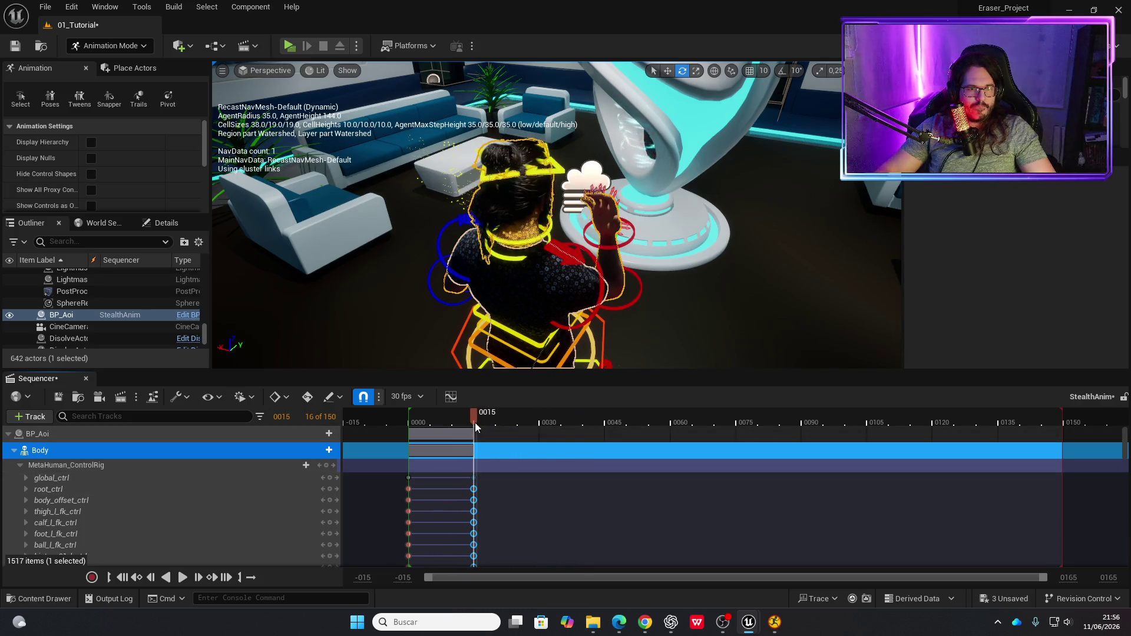
# - Play to check timing, then set keys on all body controls at frame 0030
pyautogui.press('space')
pyautogui.press('space')
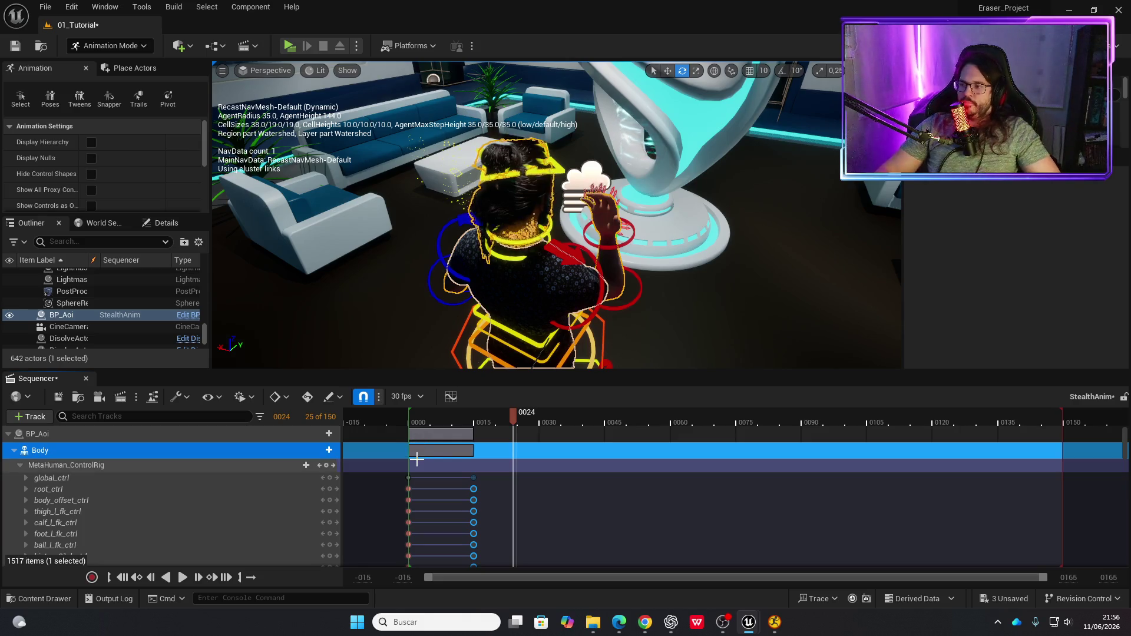
pyautogui.moveTo(513, 423); pyautogui.dragTo(539, 423)
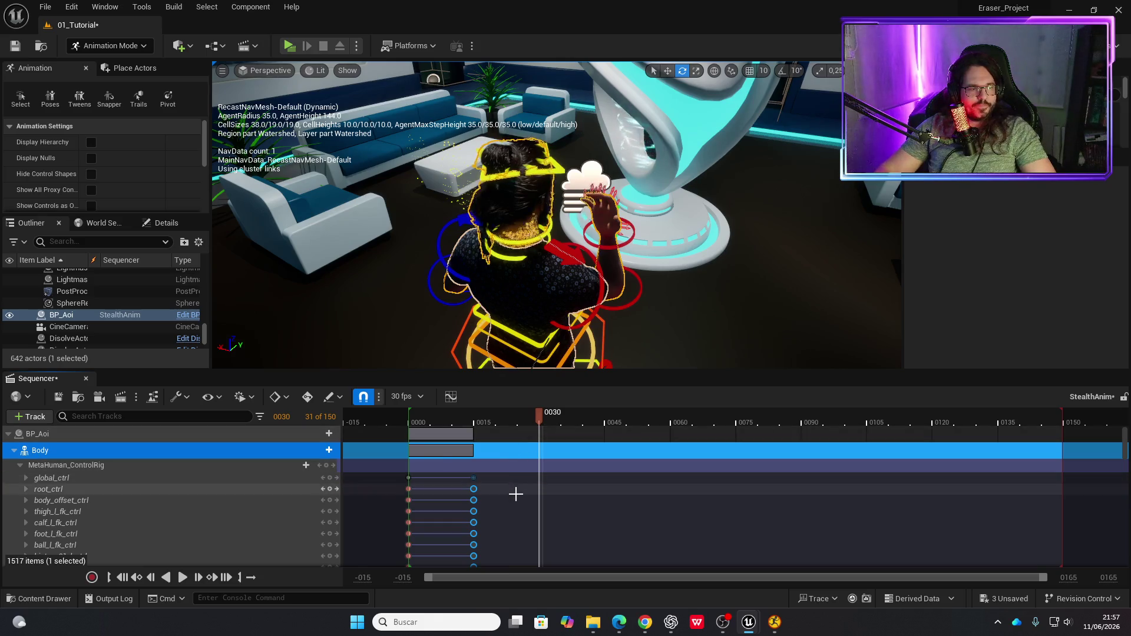
pyautogui.press('s')
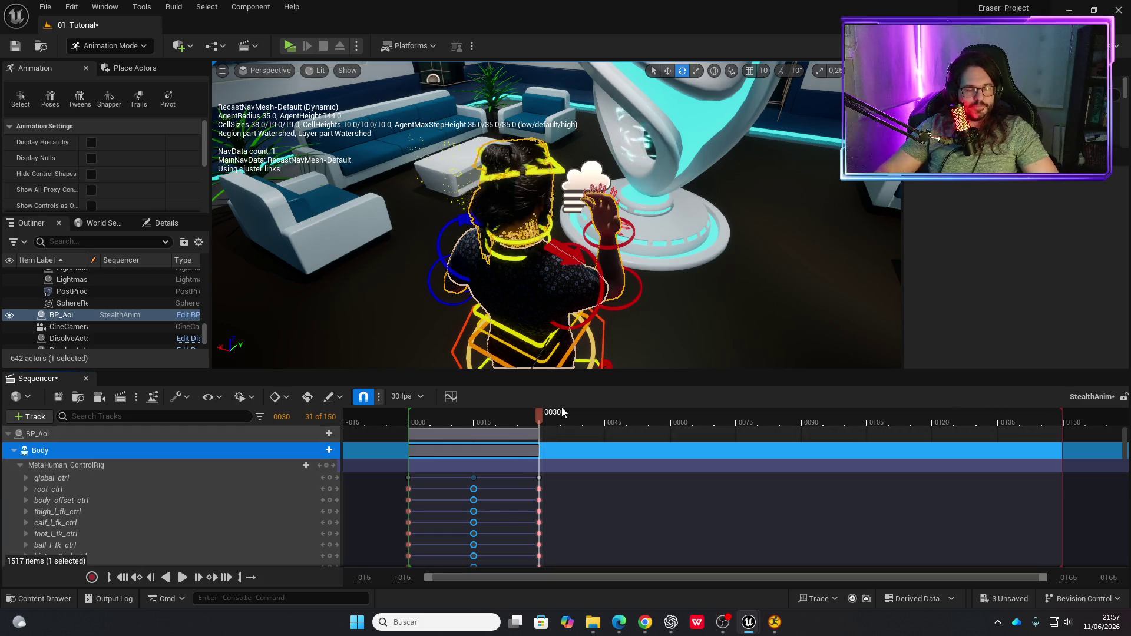
pyautogui.moveTo(633, 299); pyautogui.dragTo(469, 44)
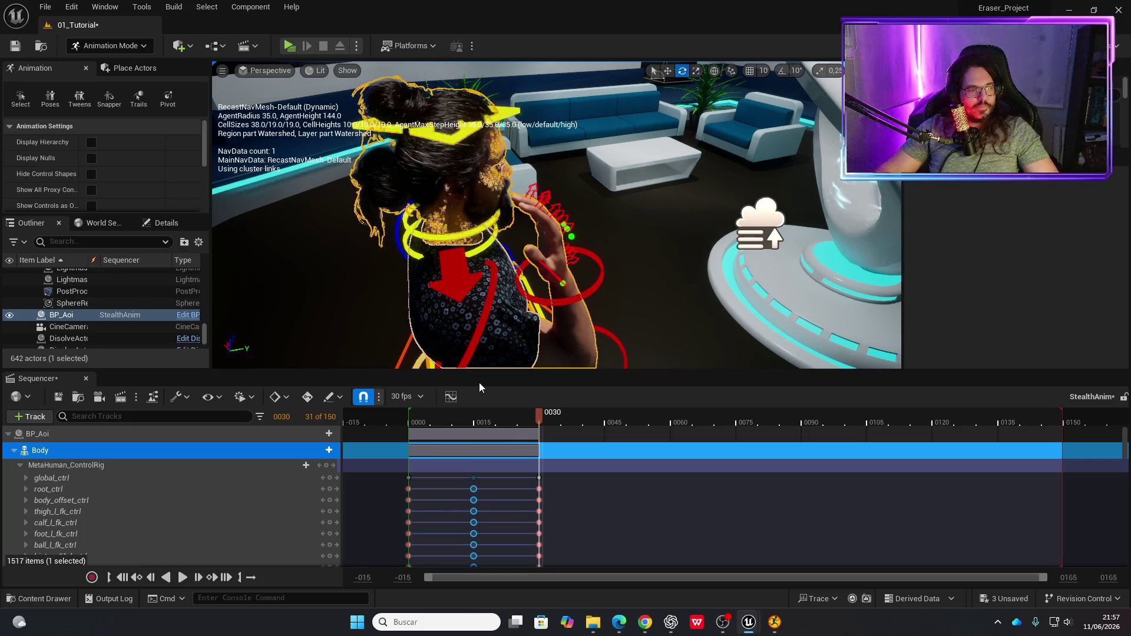
# - Frame index_02_r_ctrl and curl the right index finger's middle joint at frame 30
pyautogui.scroll(-5, 173, 500)
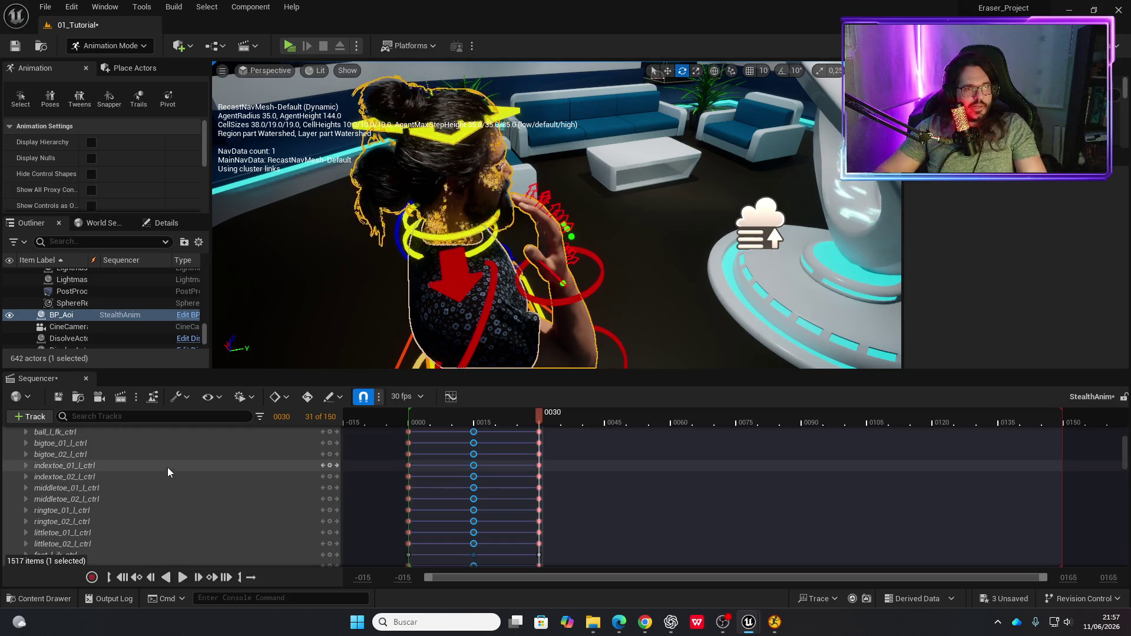
pyautogui.moveTo(585, 265); pyautogui.dragTo(919, 265)
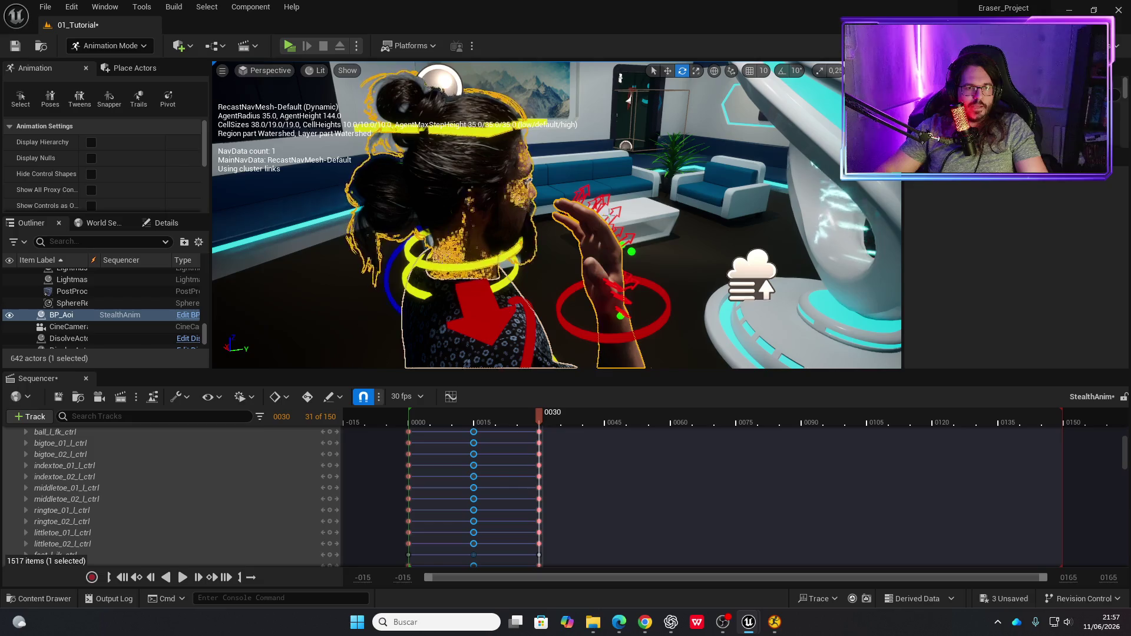
pyautogui.click(601, 204)
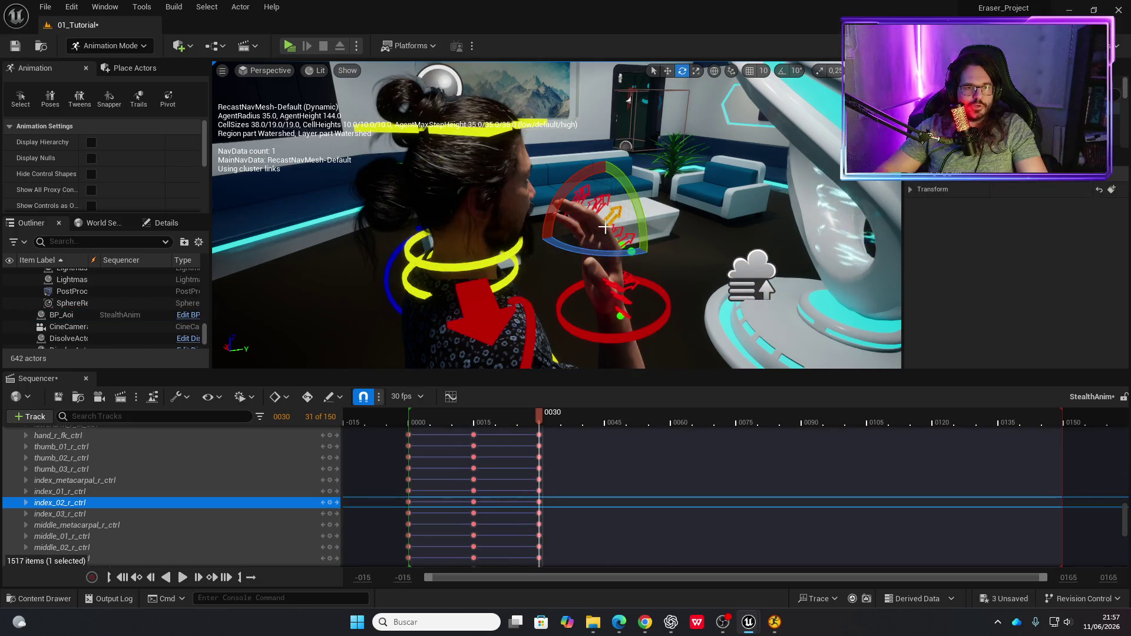
pyautogui.press('f')
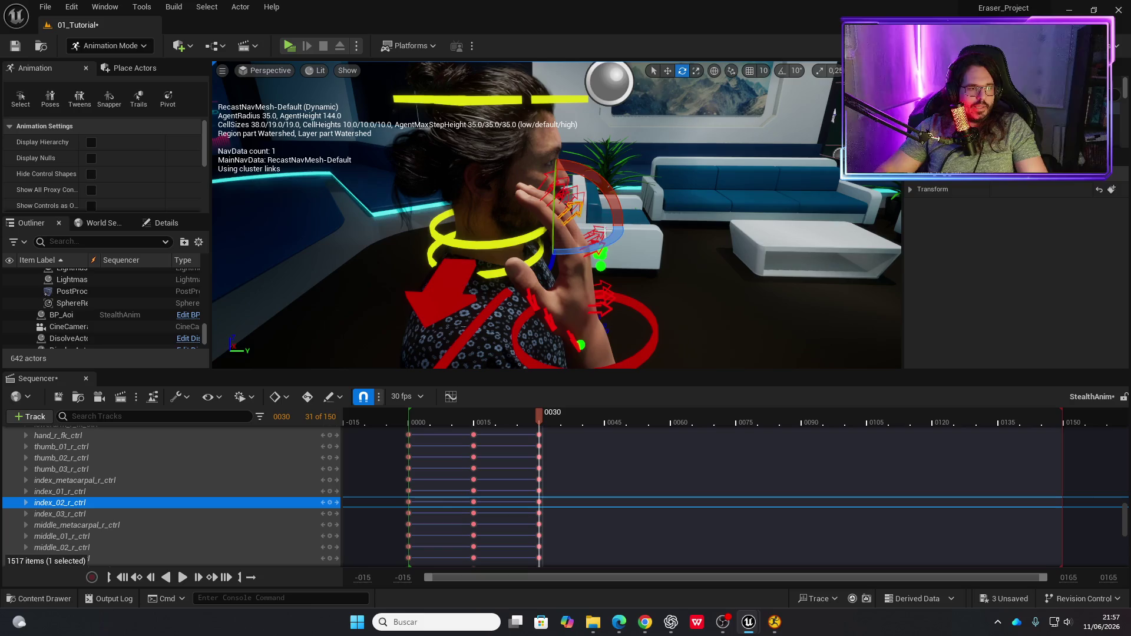
pyautogui.moveTo(601, 183); pyautogui.dragTo(598, 195)
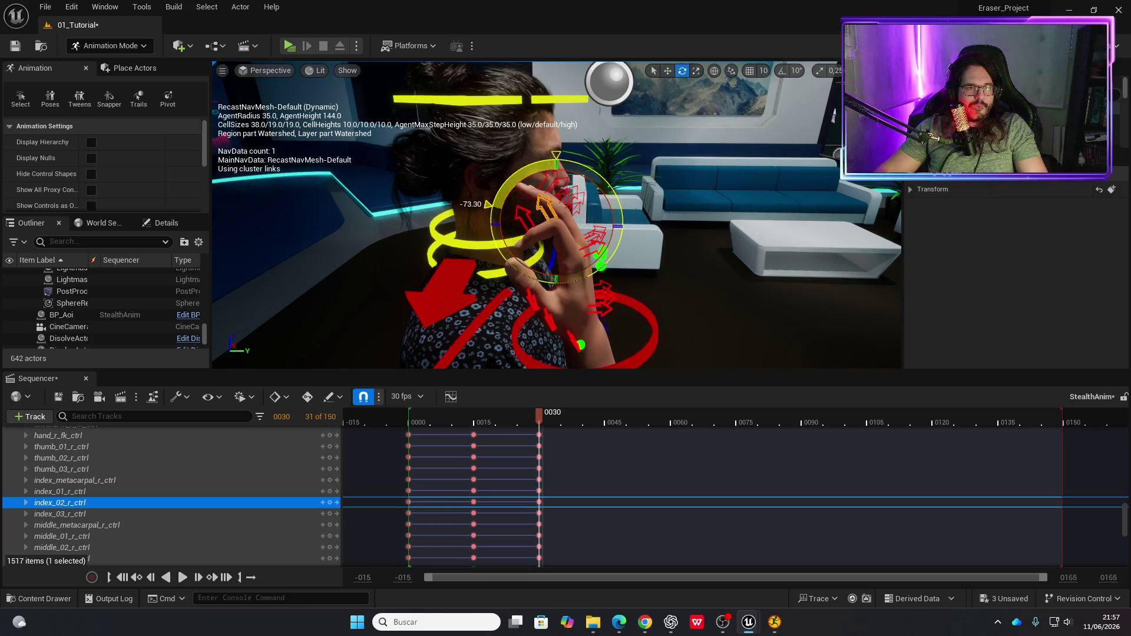
pyautogui.moveTo(598, 195); pyautogui.dragTo(563, 202)
# - Rotate index_03_r_ctrl to bend the right index fingertip
pyautogui.click(537, 222)
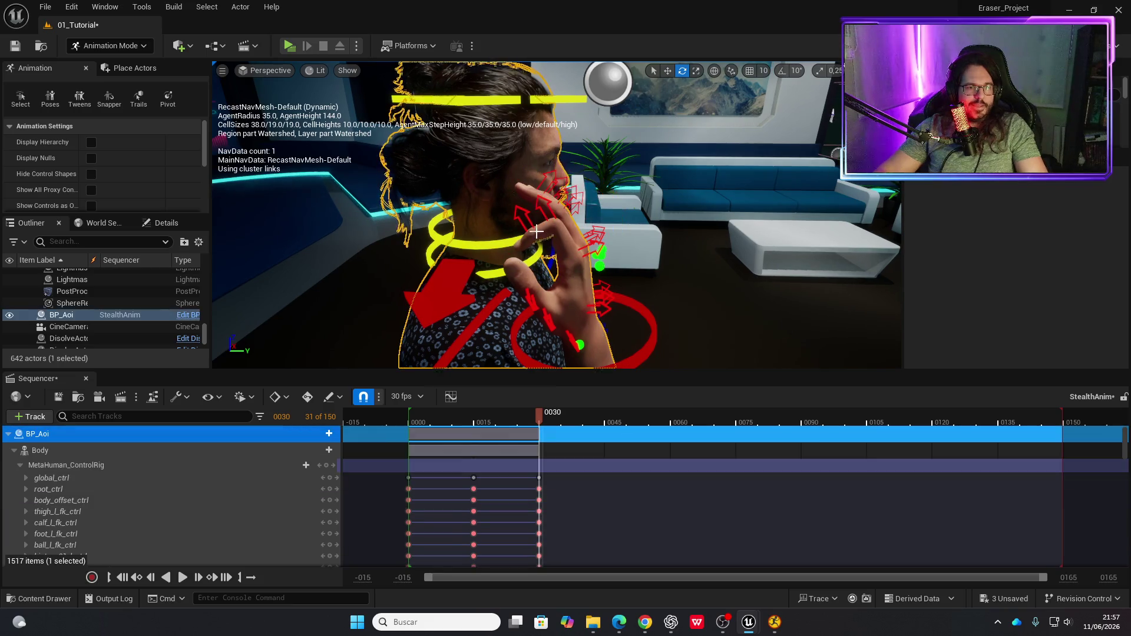
pyautogui.click(530, 224)
pyautogui.moveTo(528, 219)
pyautogui.mouseDown()
pyautogui.moveTo(534, 203)
pyautogui.moveTo(501, 185)
pyautogui.mouseUp()
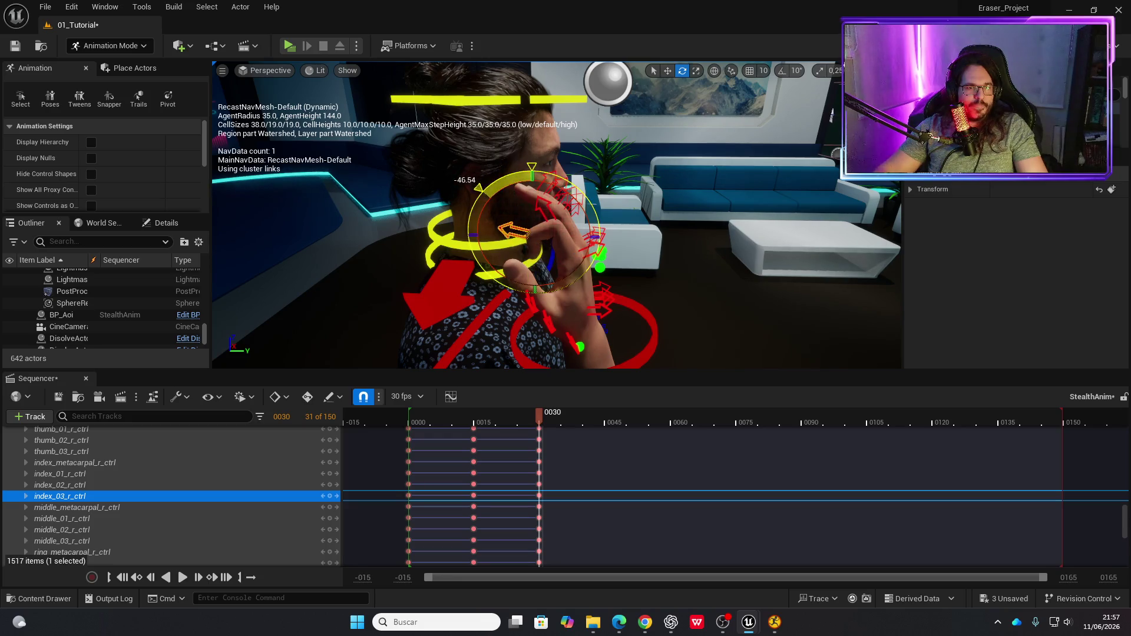
pyautogui.moveTo(707, 294); pyautogui.dragTo(648, 265)
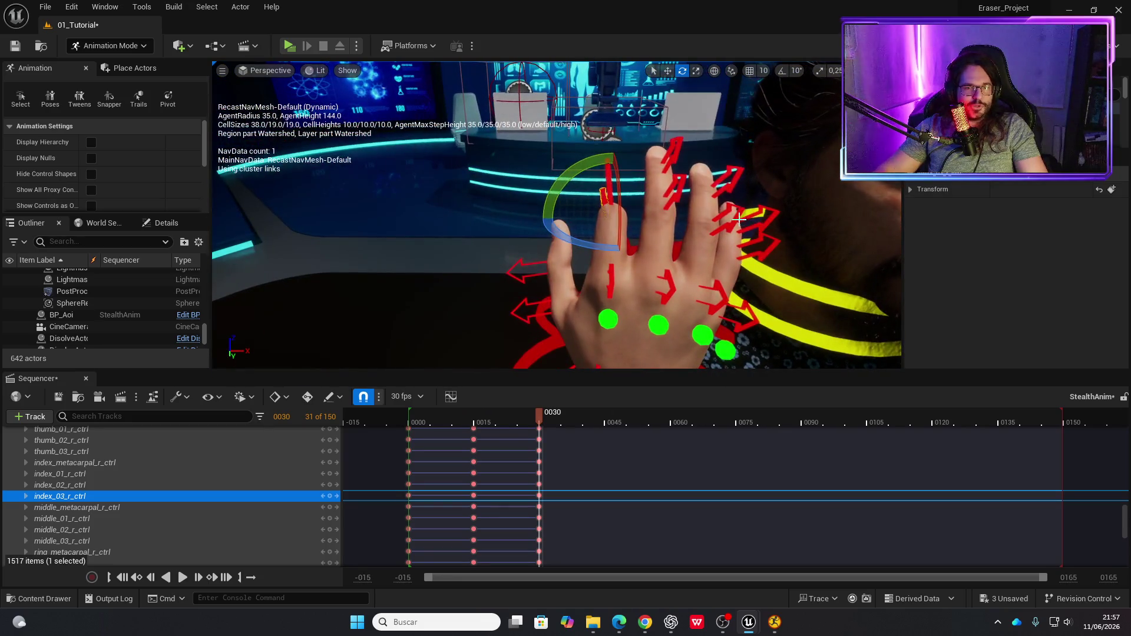
# - Curl the middle joints of the right ring and pinky fingers
pyautogui.click(739, 219)
pyautogui.moveTo(739, 218)
pyautogui.mouseDown()
pyautogui.moveTo(710, 181)
pyautogui.moveTo(729, 237)
pyautogui.mouseUp()
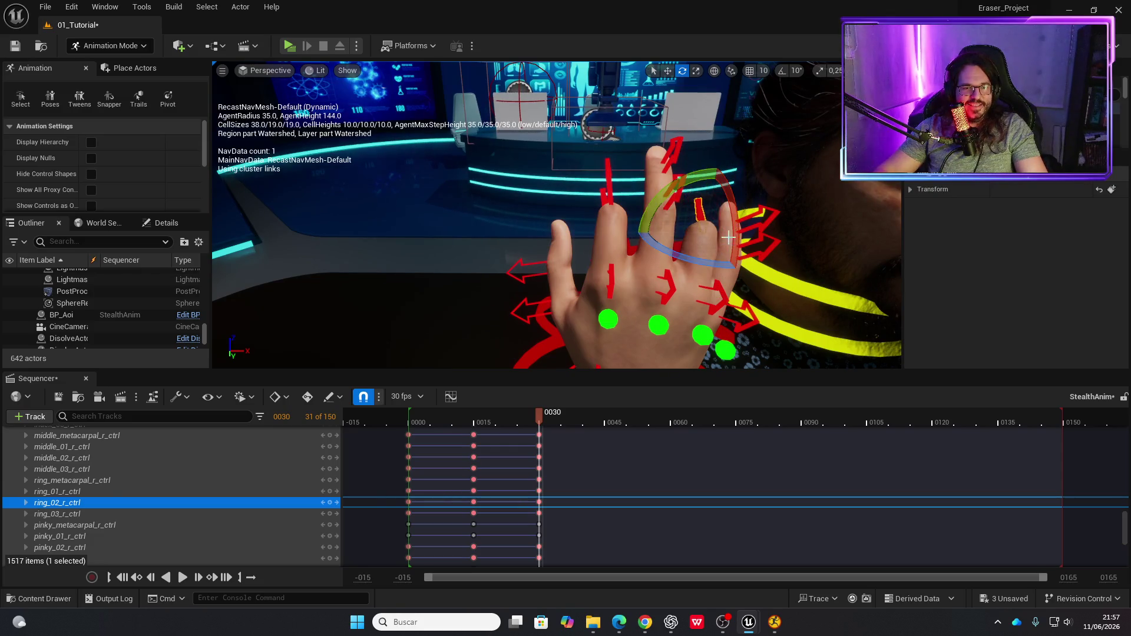
pyautogui.click(766, 249)
pyautogui.moveTo(766, 250)
pyautogui.mouseDown()
pyautogui.moveTo(737, 176)
pyautogui.moveTo(707, 200)
pyautogui.moveTo(701, 238)
pyautogui.mouseUp()
pyautogui.scroll(-5, 762, 266)
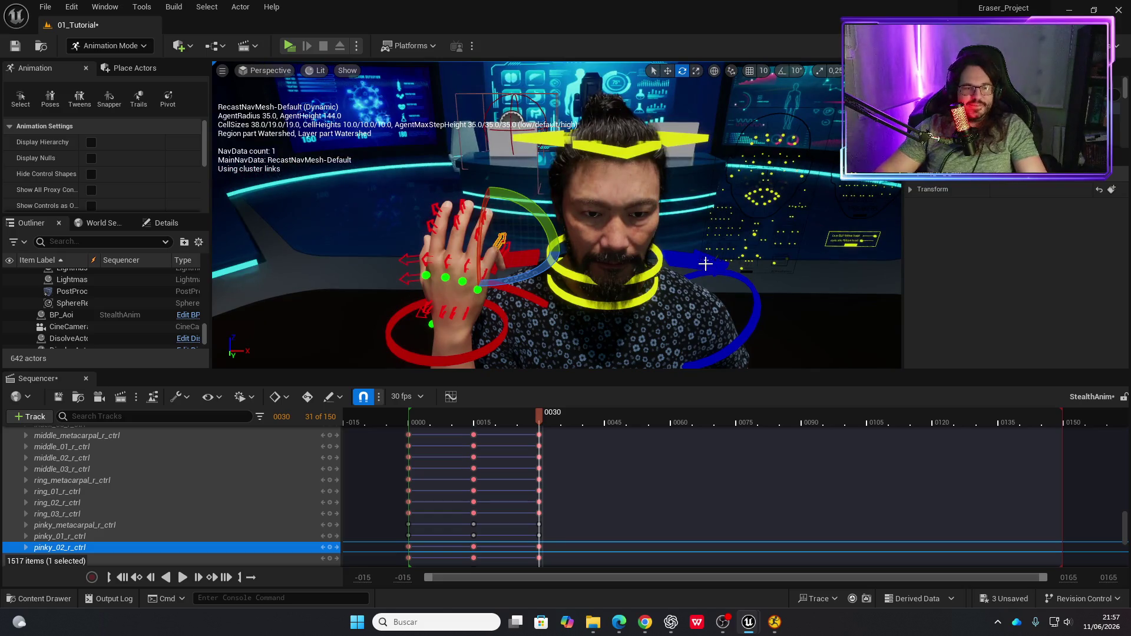
pyautogui.press('w')
pyautogui.moveTo(761, 266)
pyautogui.mouseDown()
pyautogui.moveTo(736, 224)
pyautogui.moveTo(705, 240)
pyautogui.mouseUp()
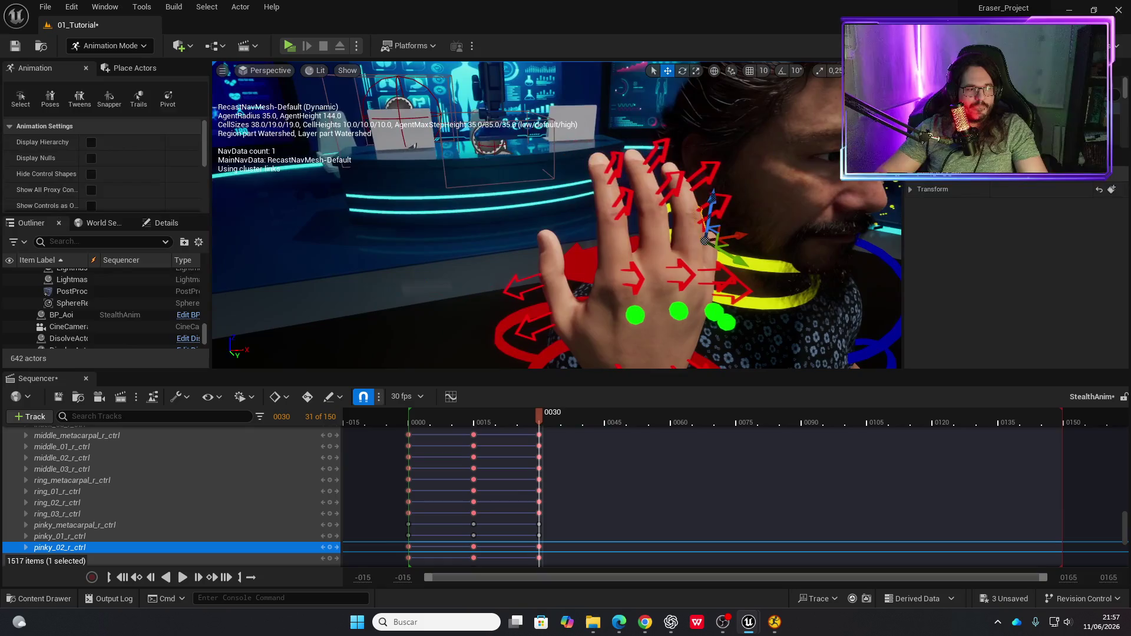
# - Reselect index_02_r_ctrl and its frame-0030 key, then bend the index middle joint
pyautogui.click(617, 185)
pyautogui.click(623, 211)
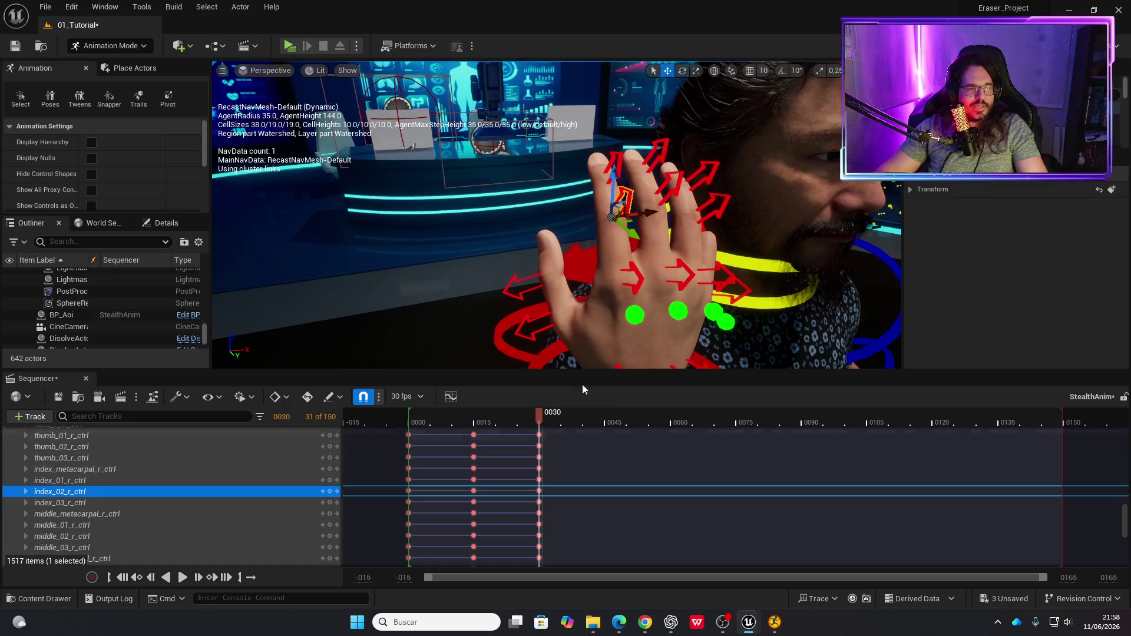
pyautogui.click(537, 493)
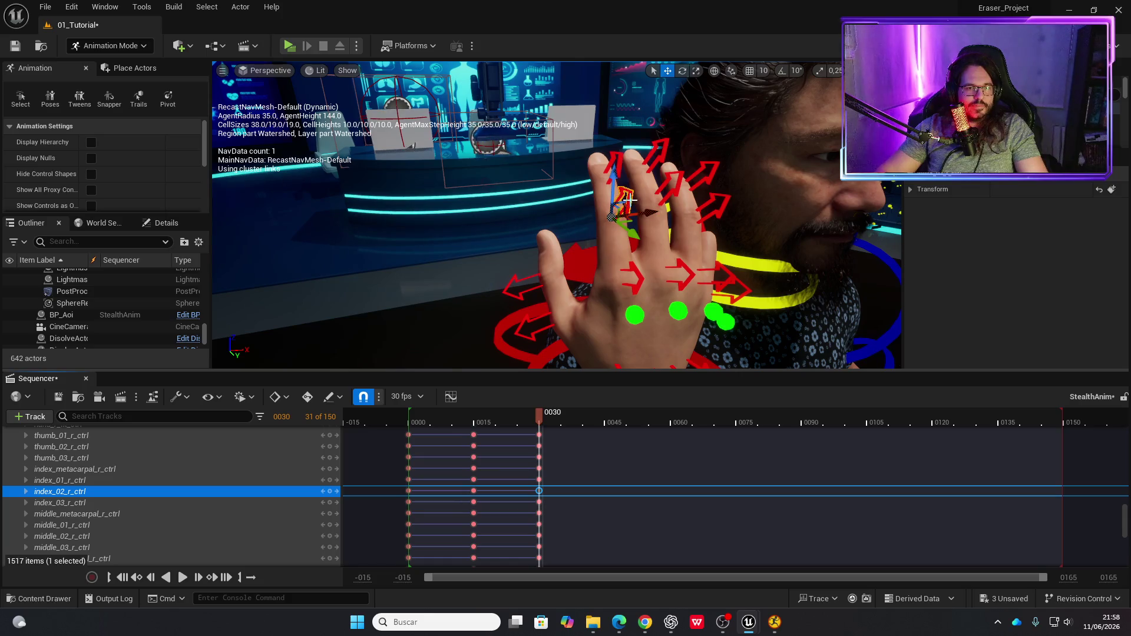
pyautogui.press('e')
pyautogui.moveTo(618, 157)
pyautogui.mouseDown()
pyautogui.moveTo(598, 183)
pyautogui.moveTo(697, 213)
pyautogui.mouseUp()
# - Bend the ring finger again, curl the index finger further, and rewind to the start
pyautogui.click(686, 215)
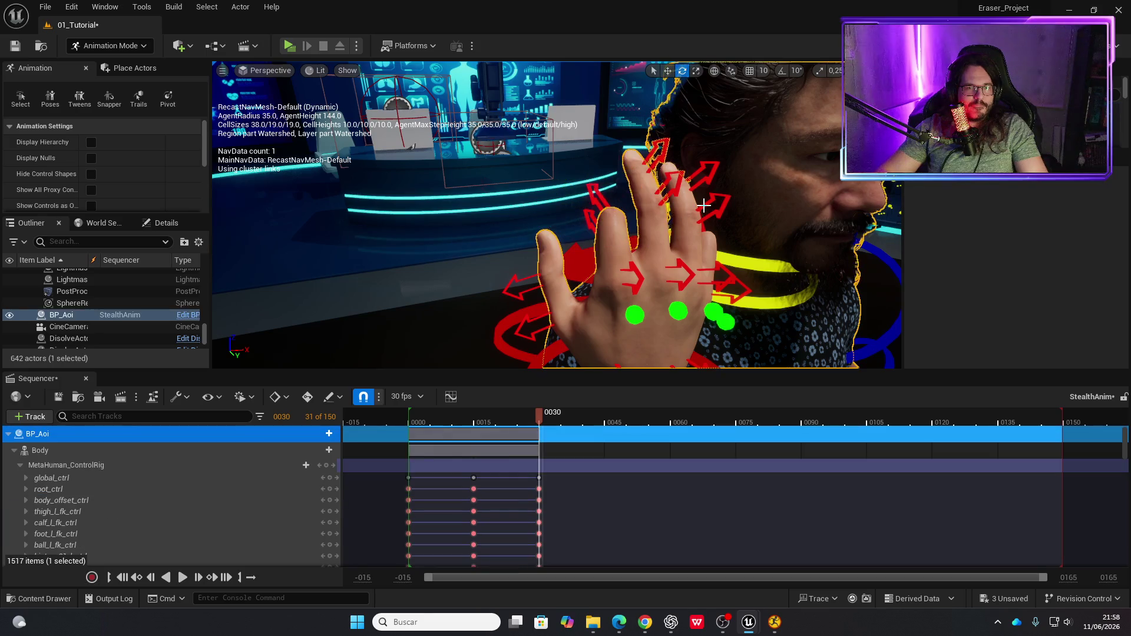
pyautogui.click(721, 206)
pyautogui.moveTo(732, 210); pyautogui.dragTo(701, 187)
pyautogui.moveTo(708, 248); pyautogui.dragTo(660, 251)
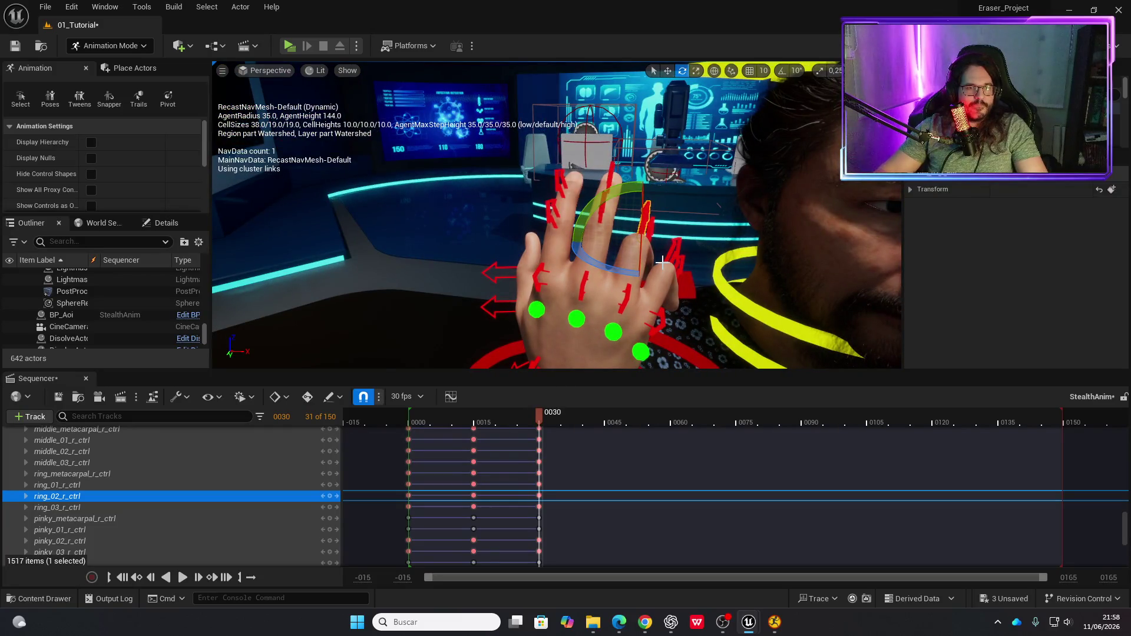
pyautogui.click(549, 207)
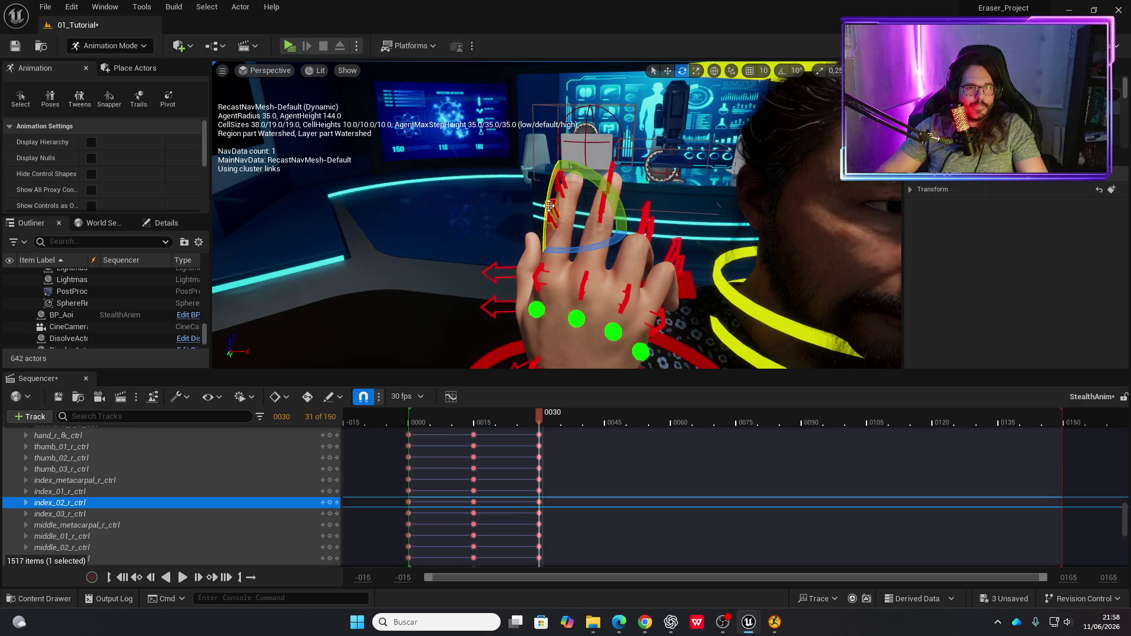
pyautogui.moveTo(551, 212)
pyautogui.mouseDown()
pyautogui.moveTo(551, 188)
pyautogui.moveTo(549, 207)
pyautogui.moveTo(624, 179)
pyautogui.mouseUp()
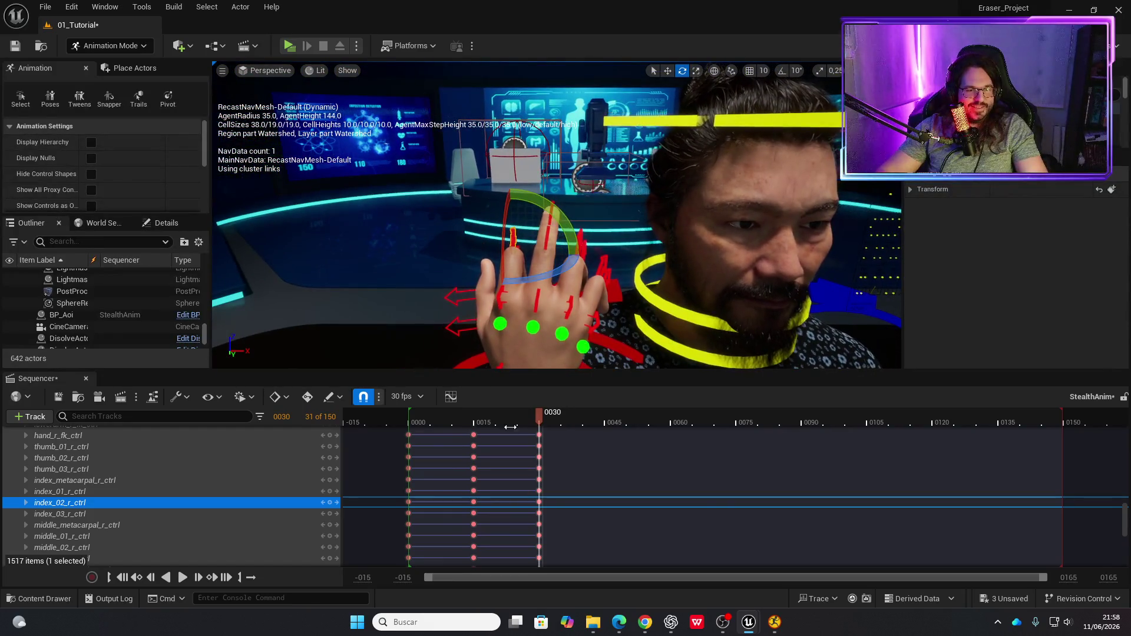
pyautogui.moveTo(541, 416); pyautogui.dragTo(409, 416)
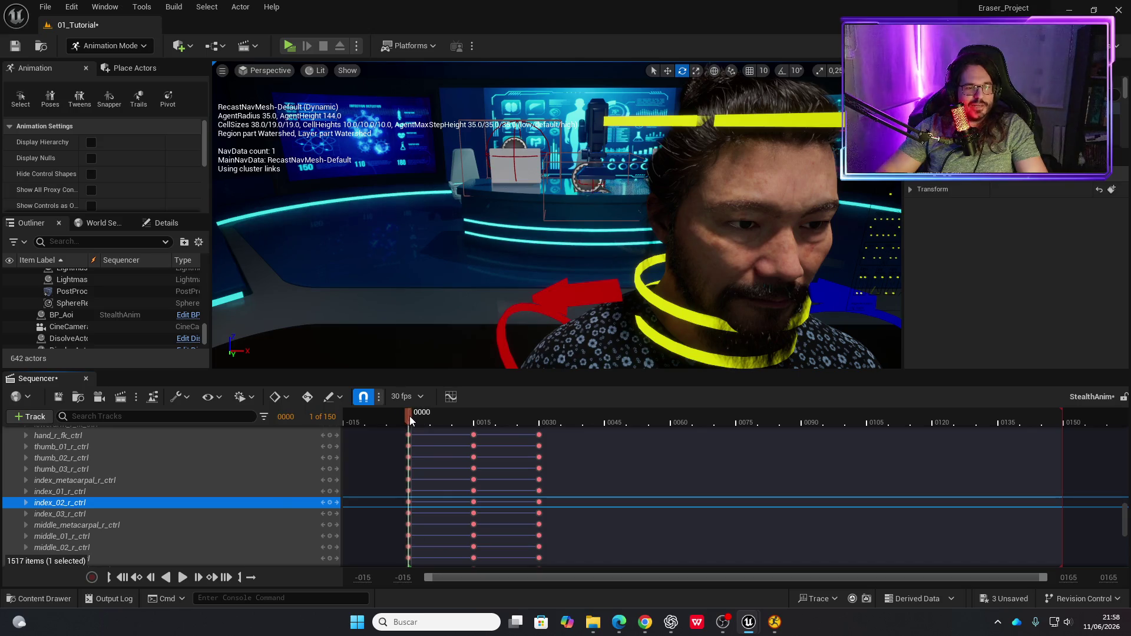
# - Play the wave from frame 0000 and pause around frame 0060
pyautogui.click(183, 578)
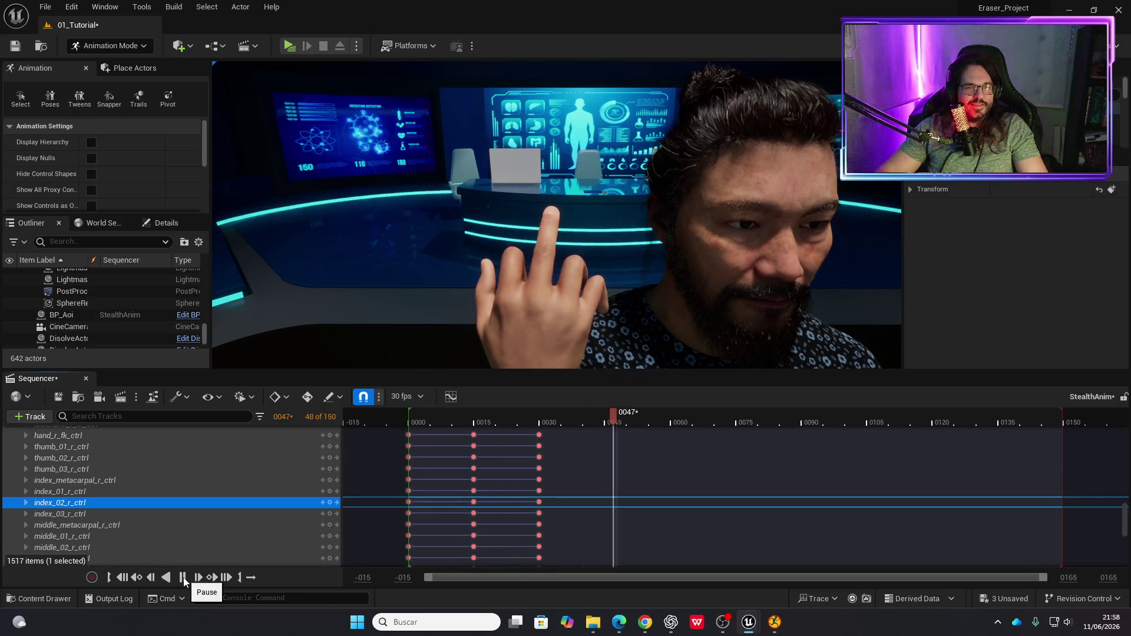
pyautogui.click(182, 577)
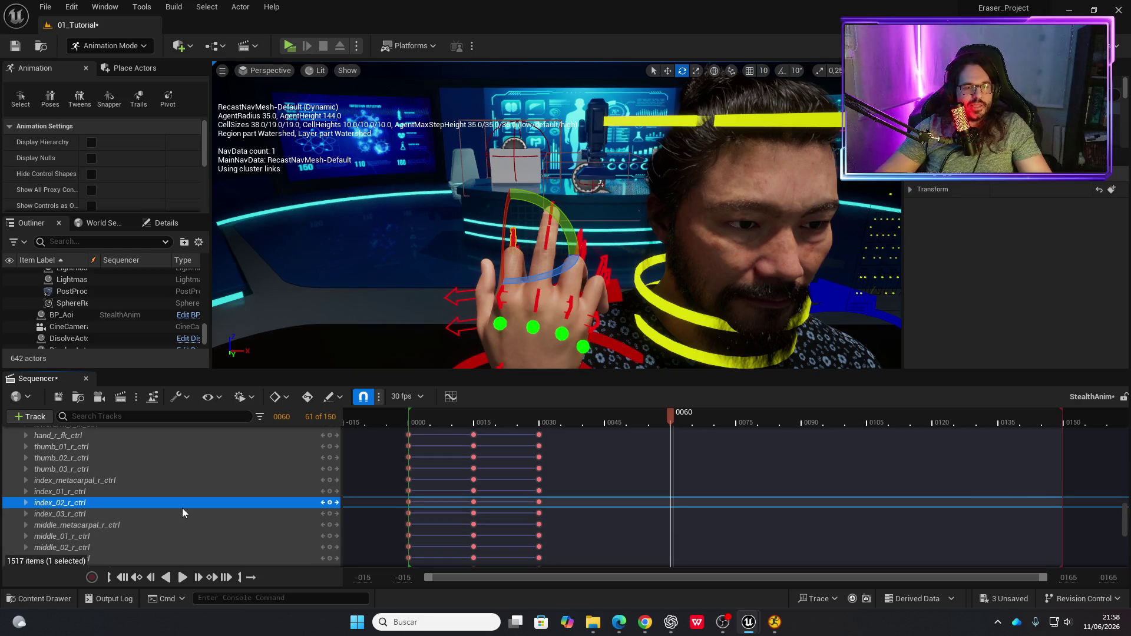
# - Undo the last five finger-control edits on the raised right hand
pyautogui.hotkey('ctrl', 'z')
pyautogui.hotkey('ctrl', 'z')
pyautogui.hotkey('ctrl', 'z')
pyautogui.hotkey('ctrl', 'z')
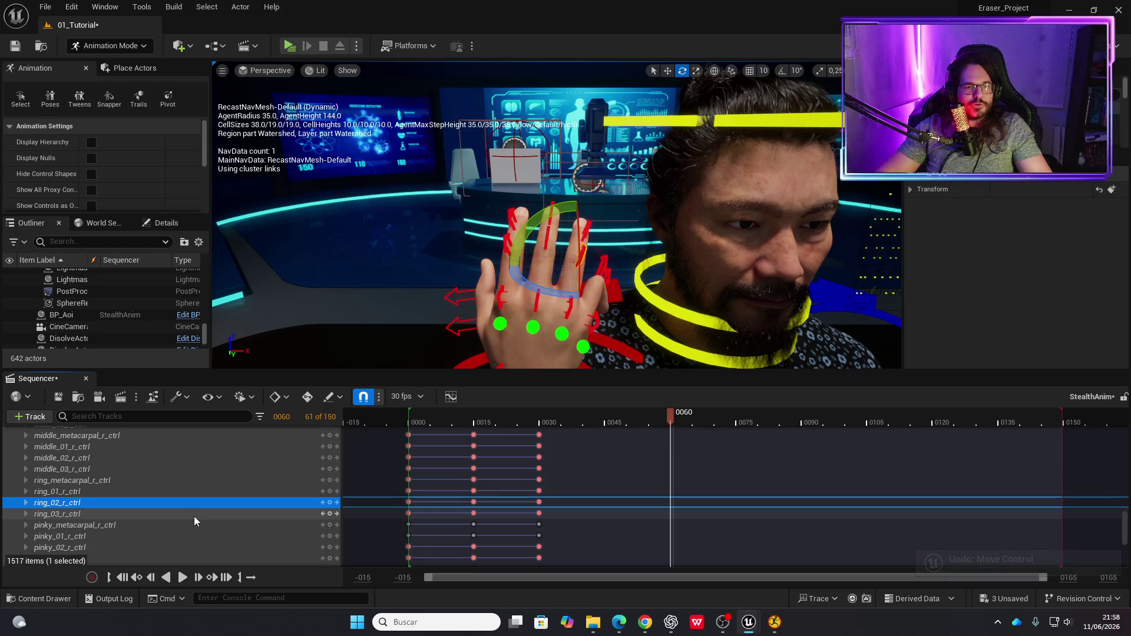
pyautogui.hotkey('ctrl', 'z')
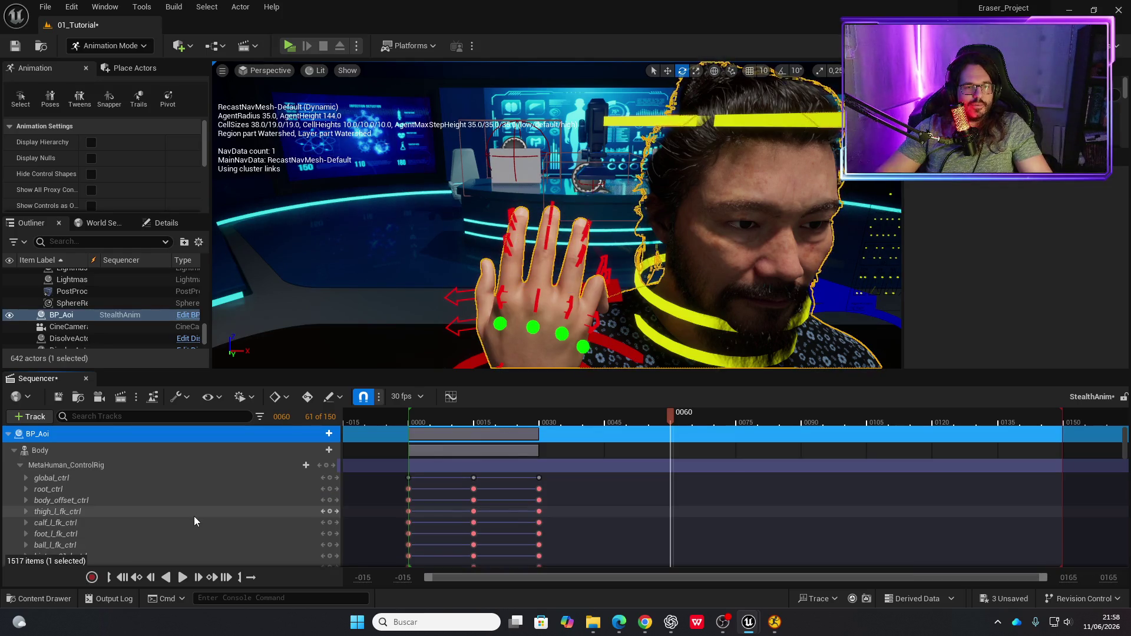
pyautogui.hotkey('ctrl', 'z')
pyautogui.hotkey('ctrl', 'z')
pyautogui.hotkey('ctrl', 'z')
pyautogui.hotkey('ctrl', 'z')
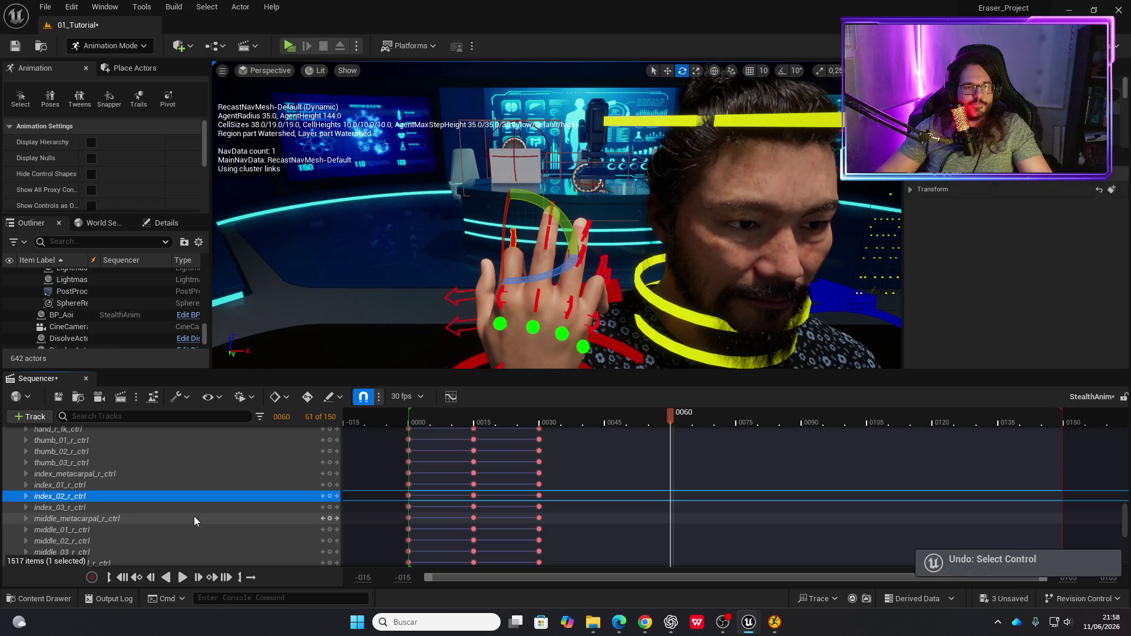
pyautogui.hotkey('ctrl', 'z')
pyautogui.hotkey('ctrl', 'z')
pyautogui.hotkey('ctrl', 'z')
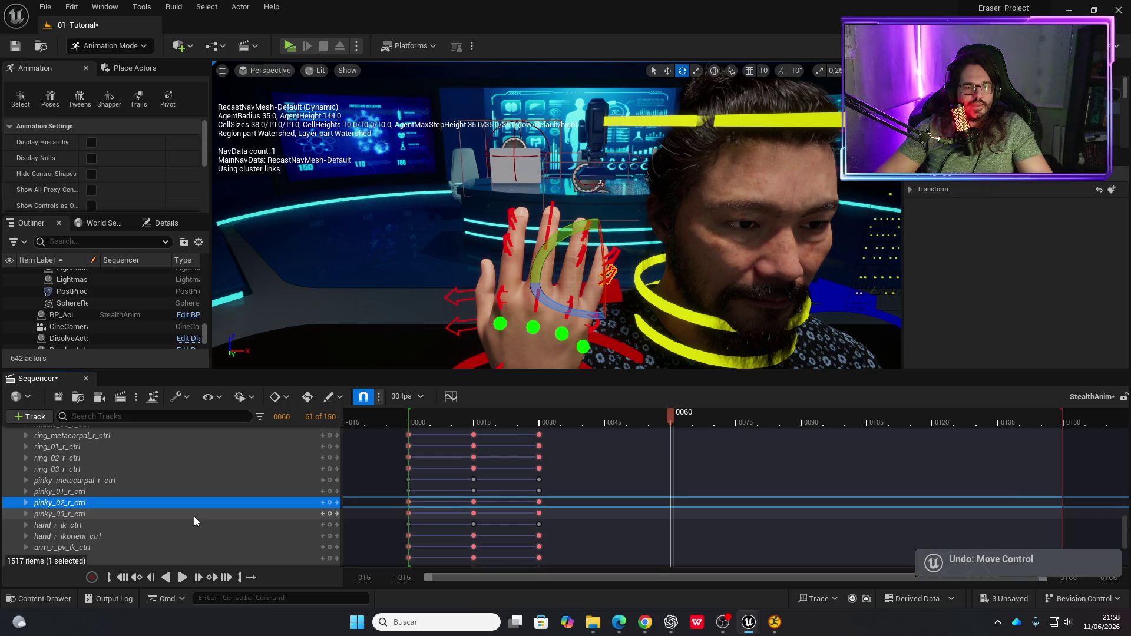
pyautogui.hotkey('ctrl', 'z')
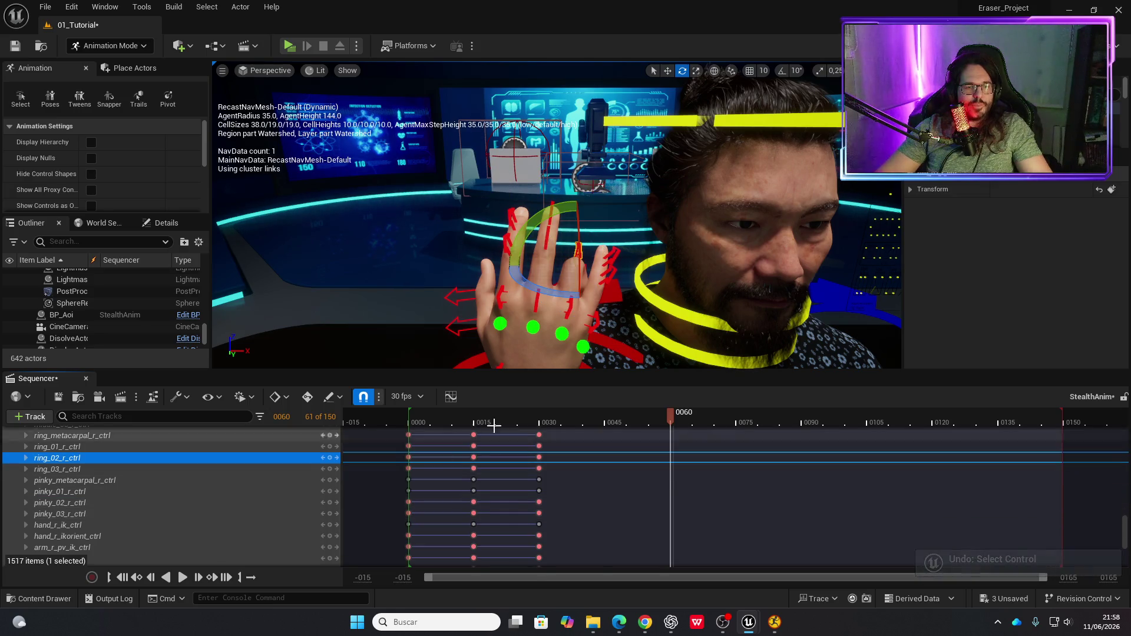
pyautogui.scroll(-10, 523, 438)
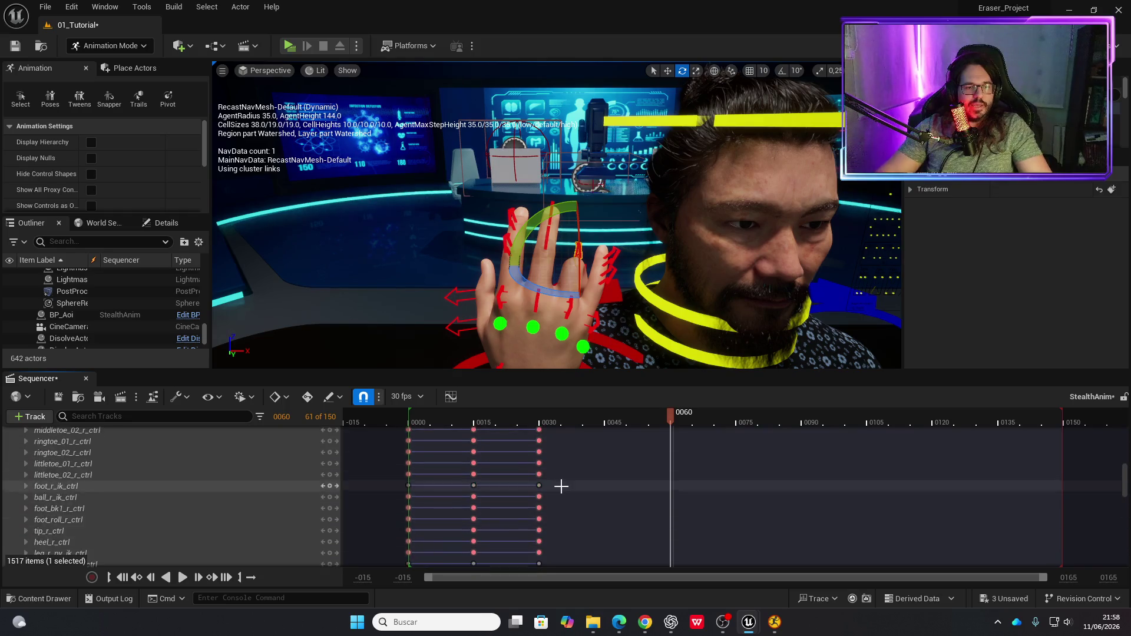
pyautogui.scroll(15, 551, 477)
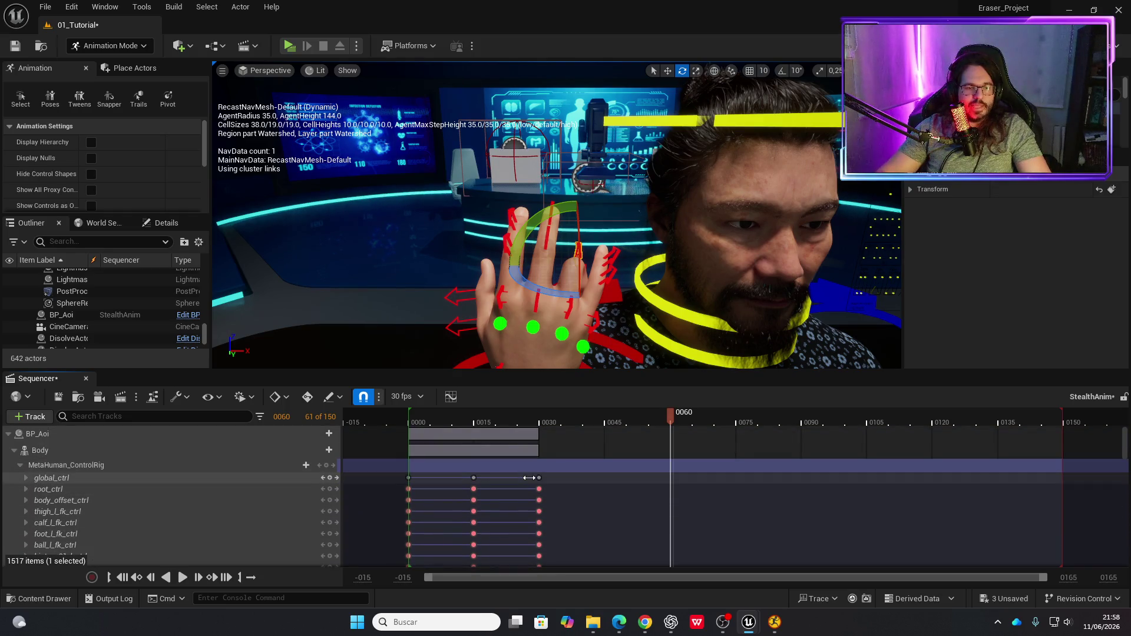
# - Marquee-select the frame-30 keyframes on all control tracks and delete them
pyautogui.moveTo(529, 474)
pyautogui.mouseDown()
pyautogui.moveTo(554, 598)
pyautogui.moveTo(556, 546)
pyautogui.moveTo(565, 564)
pyautogui.moveTo(565, 552)
pyautogui.mouseUp()
pyautogui.press('p')
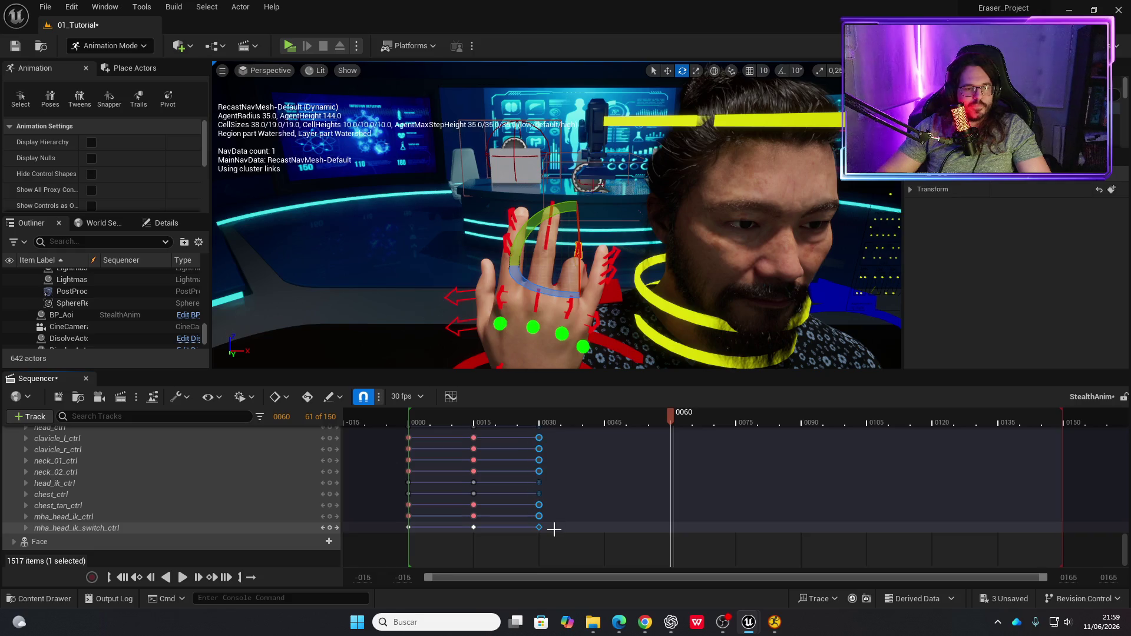
pyautogui.press('Delete')
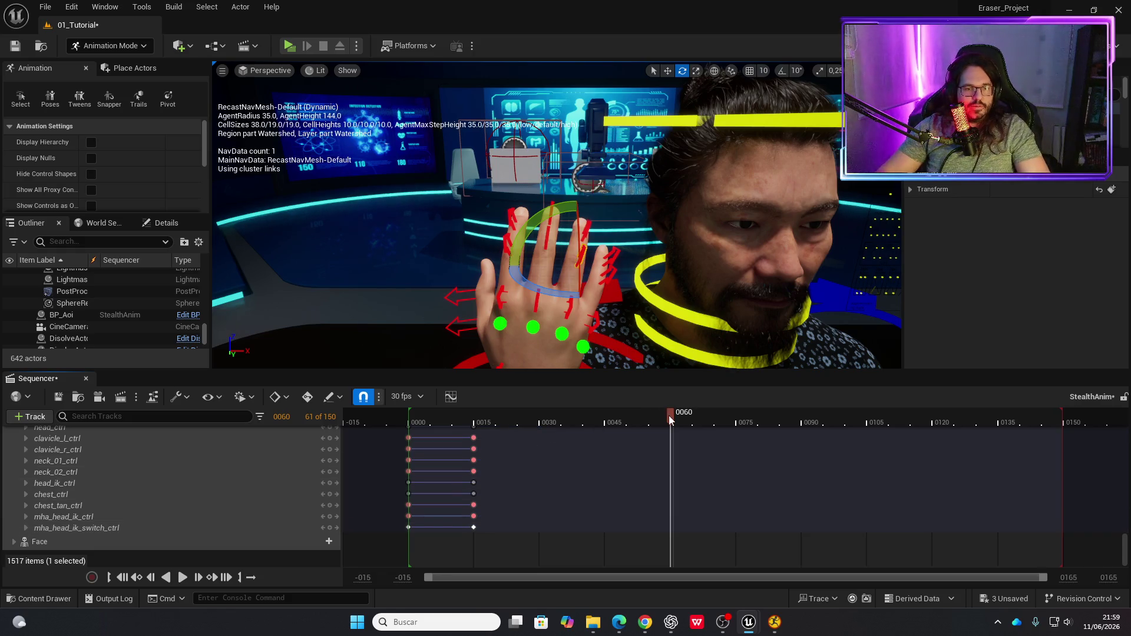
# - Rewind to frame 0, play the shortened wave, then pause
pyautogui.moveTo(669, 420); pyautogui.dragTo(412, 412)
pyautogui.press('space')
pyautogui.press('g')
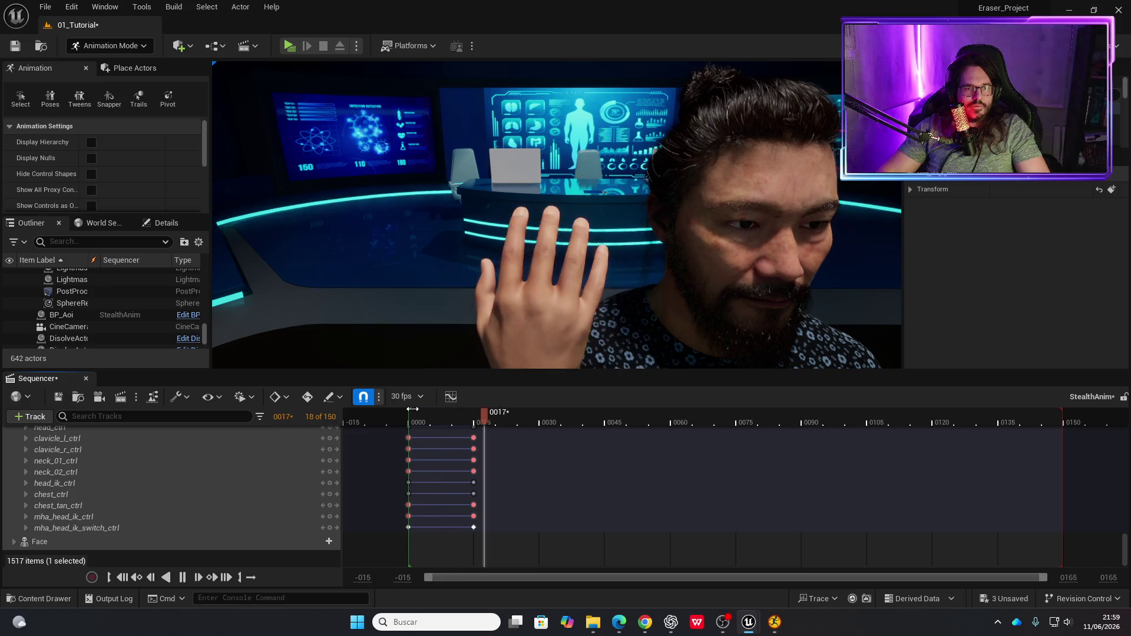
pyautogui.press('space')
pyautogui.press('g')
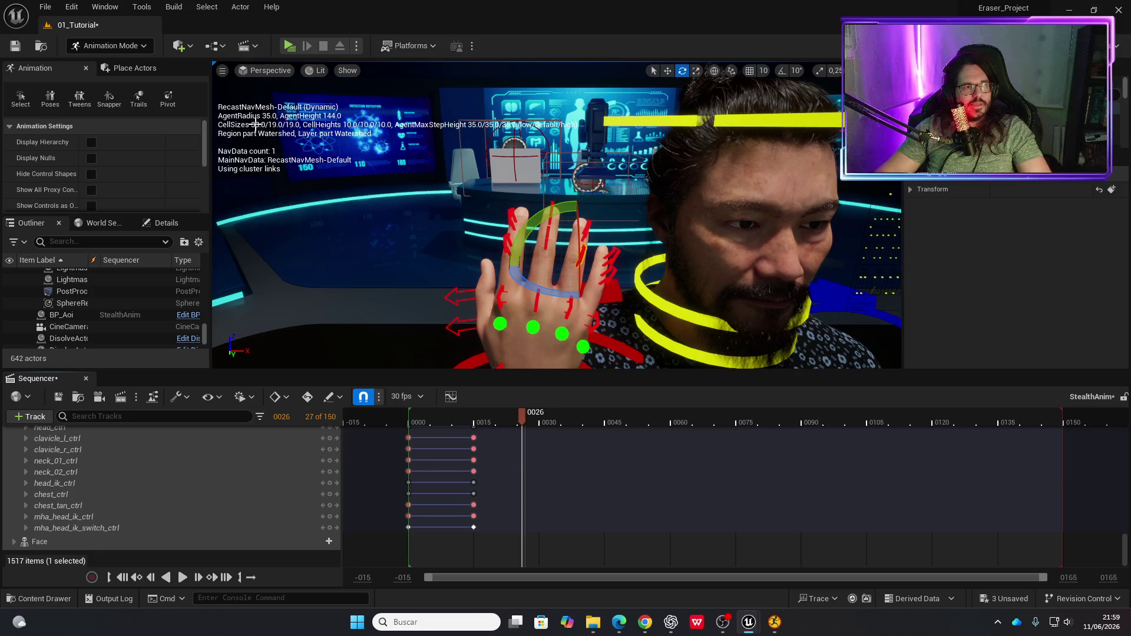
# - Save the StealthAnim sequence and close the Sequencer editor to return to Selection Mode
pyautogui.click(58, 398)
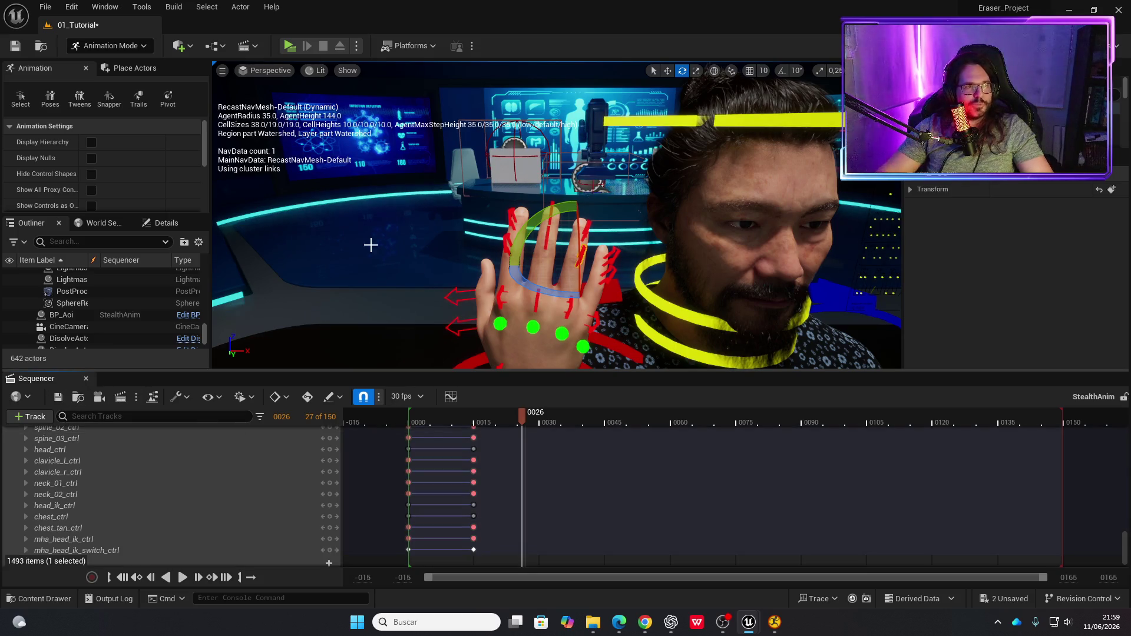
pyautogui.click(86, 379)
# - Save all unsaved project content, including the 01_Tutorial map
pyautogui.hotkey('ctrl', 'space')
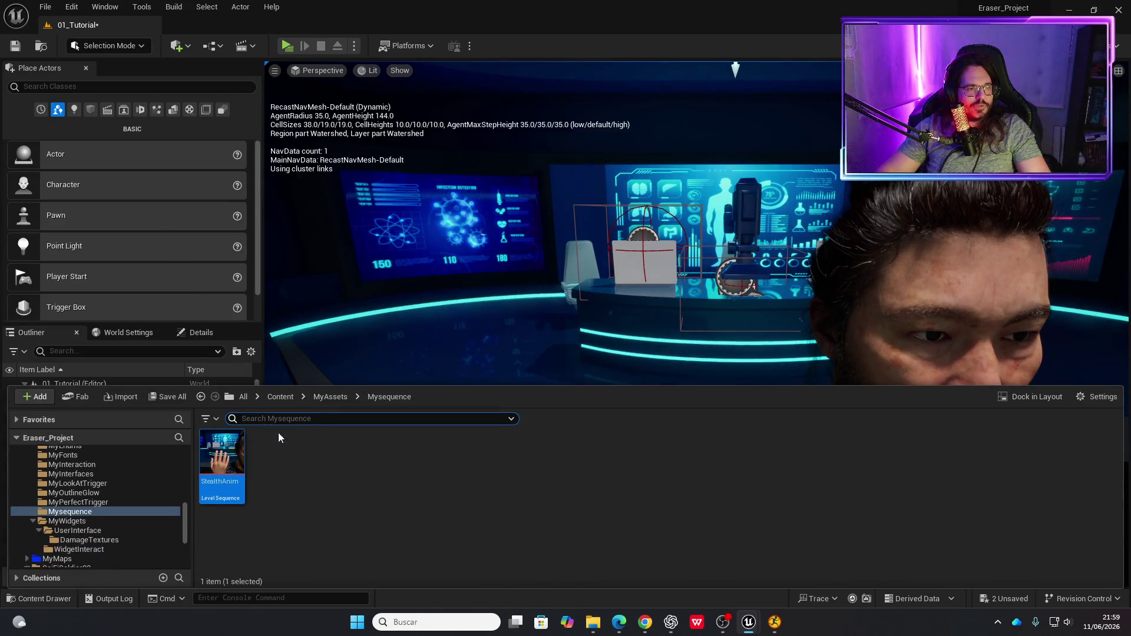
pyautogui.click(171, 398)
pyautogui.click(634, 441)
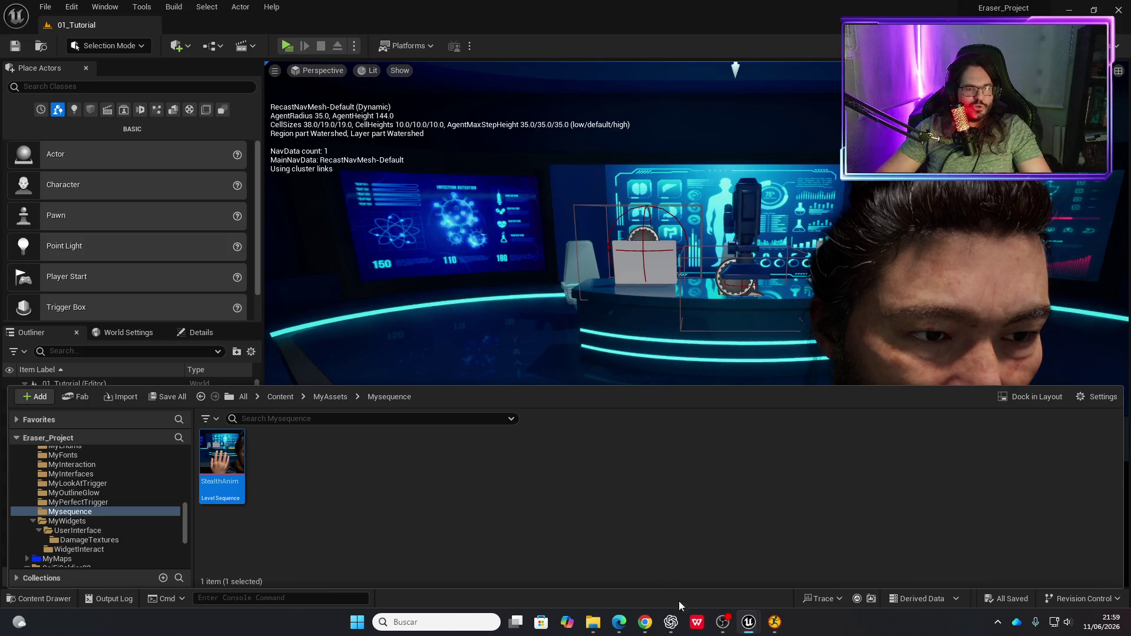
# - Load clickup.com in a new Chrome tab
pyautogui.moveTo(723, 629)
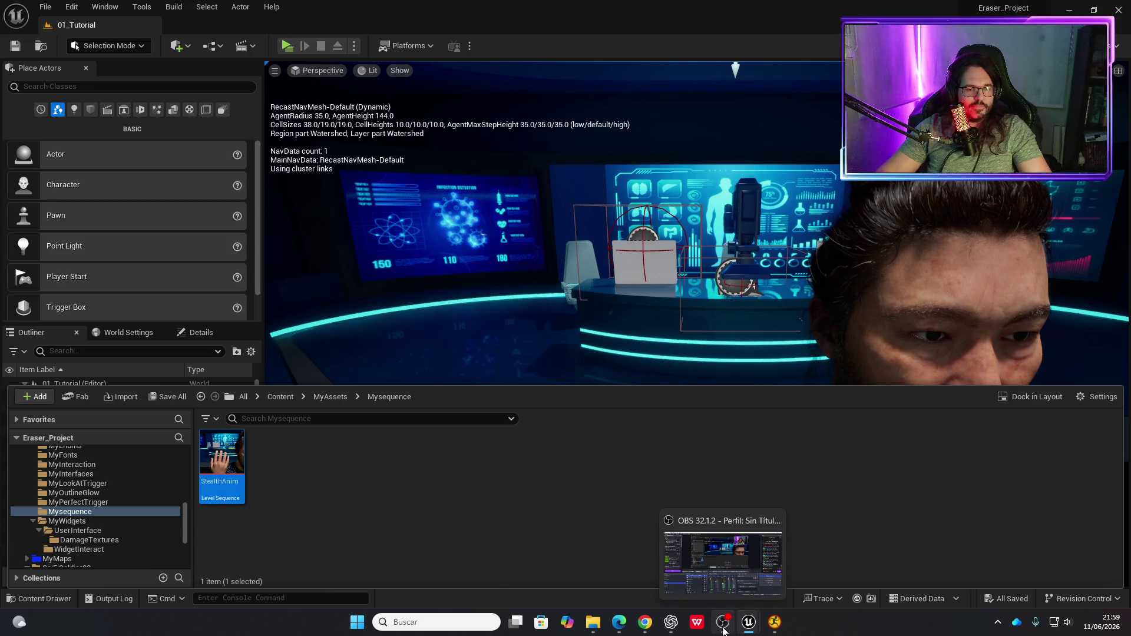
pyautogui.moveTo(642, 626)
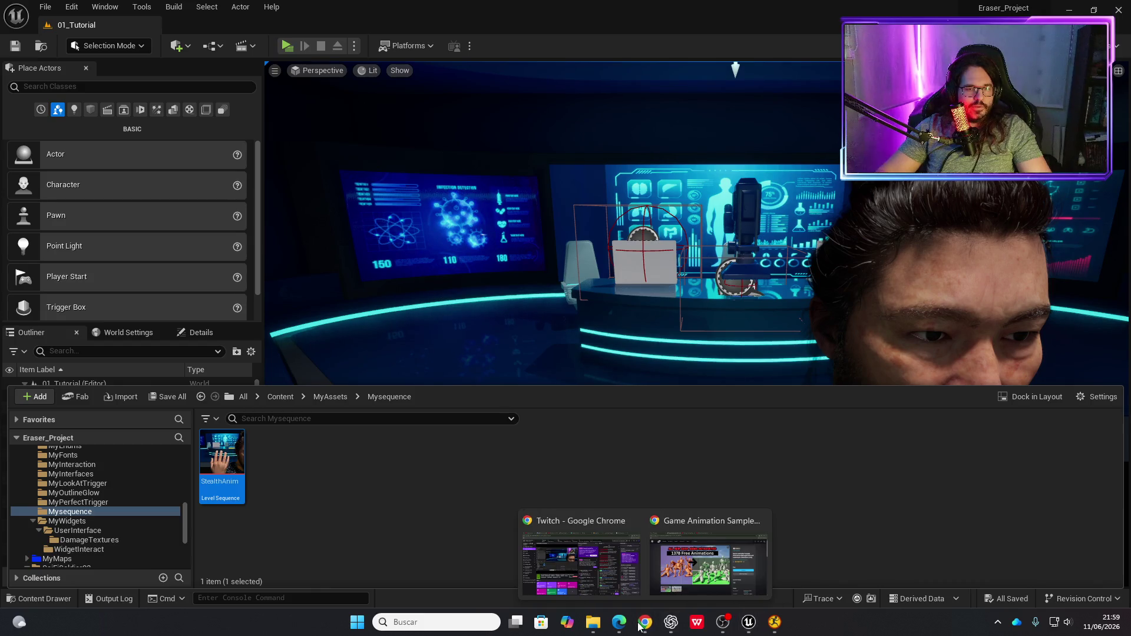
pyautogui.click(707, 563)
pyautogui.click(591, 13)
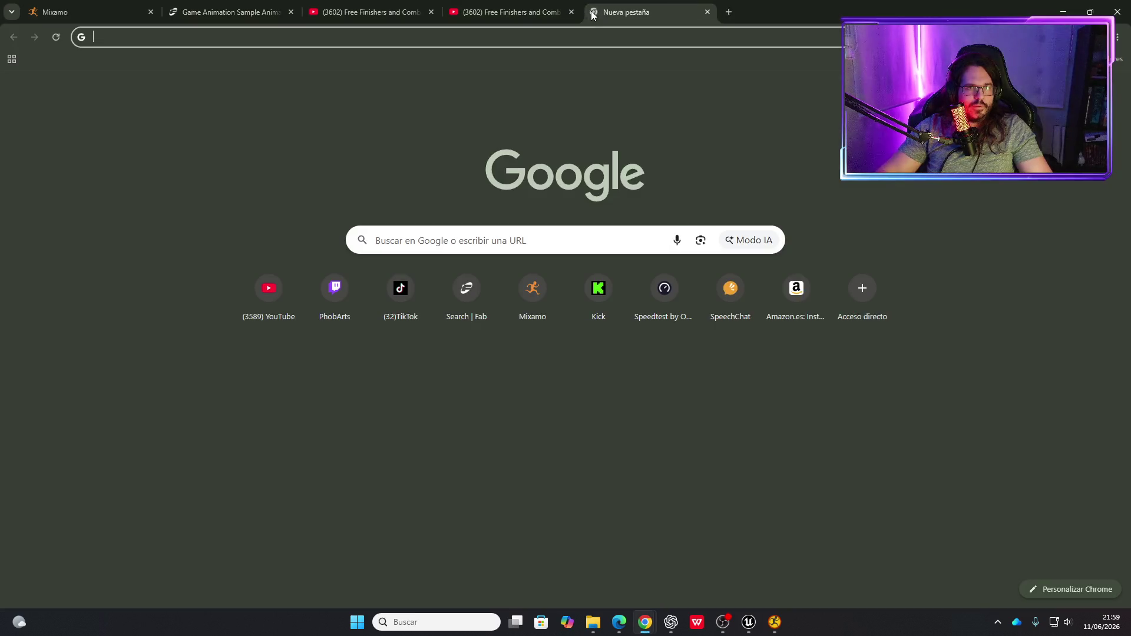
pyautogui.write('click')
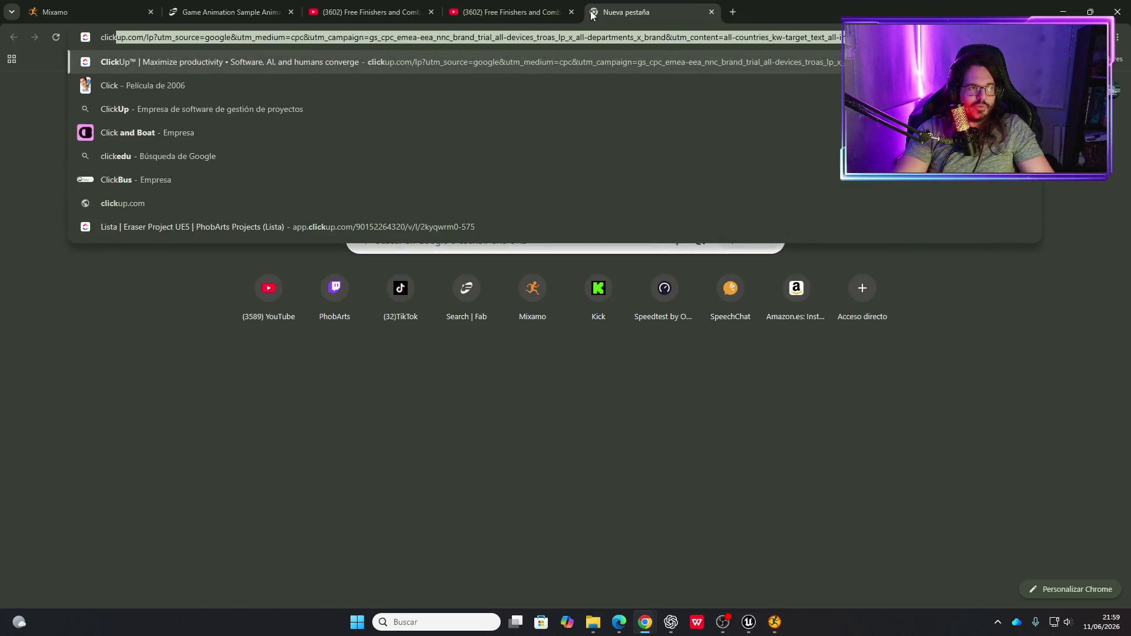
pyautogui.press('Return')
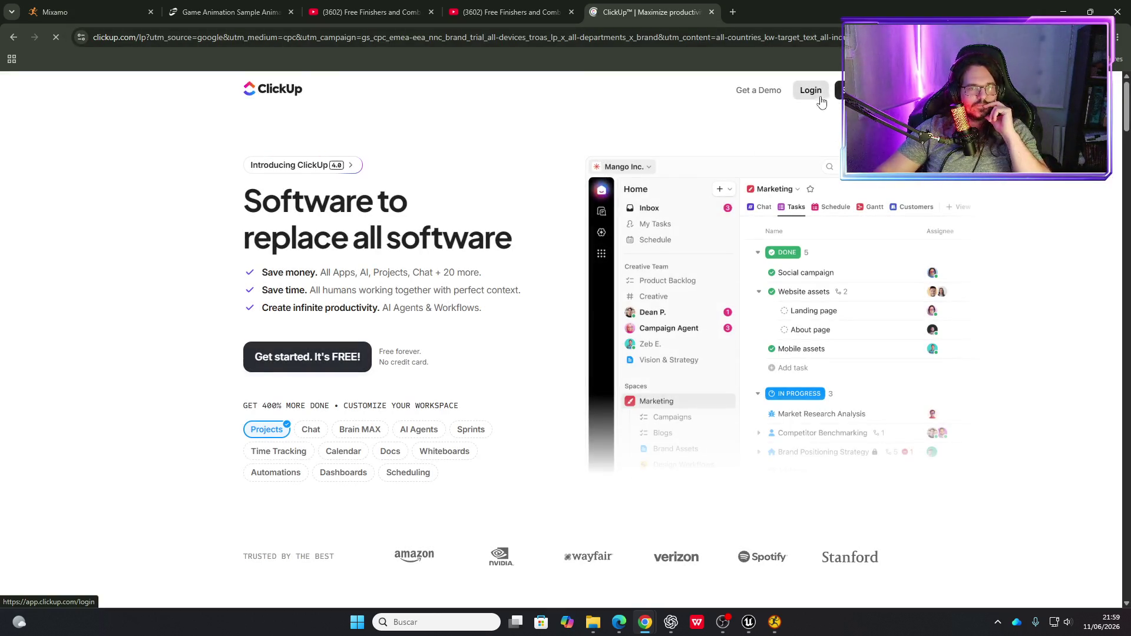
# - Log into ClickUp and expand the Crear Nivel Tutorial and Crear lógicas subtasks
pyautogui.click(816, 94)
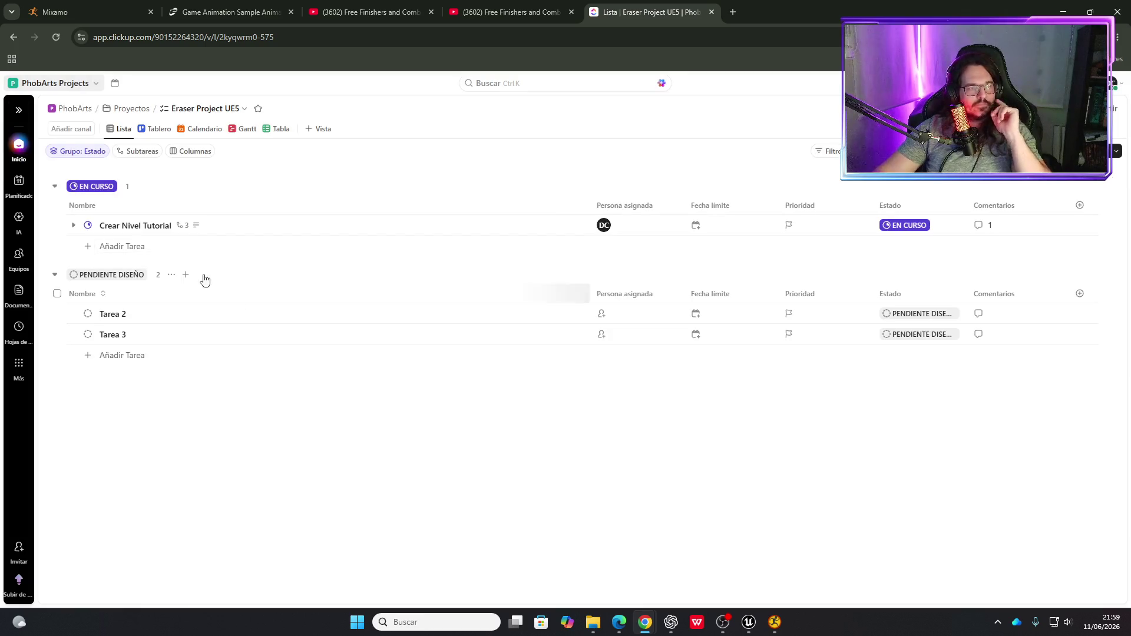
pyautogui.click(75, 250)
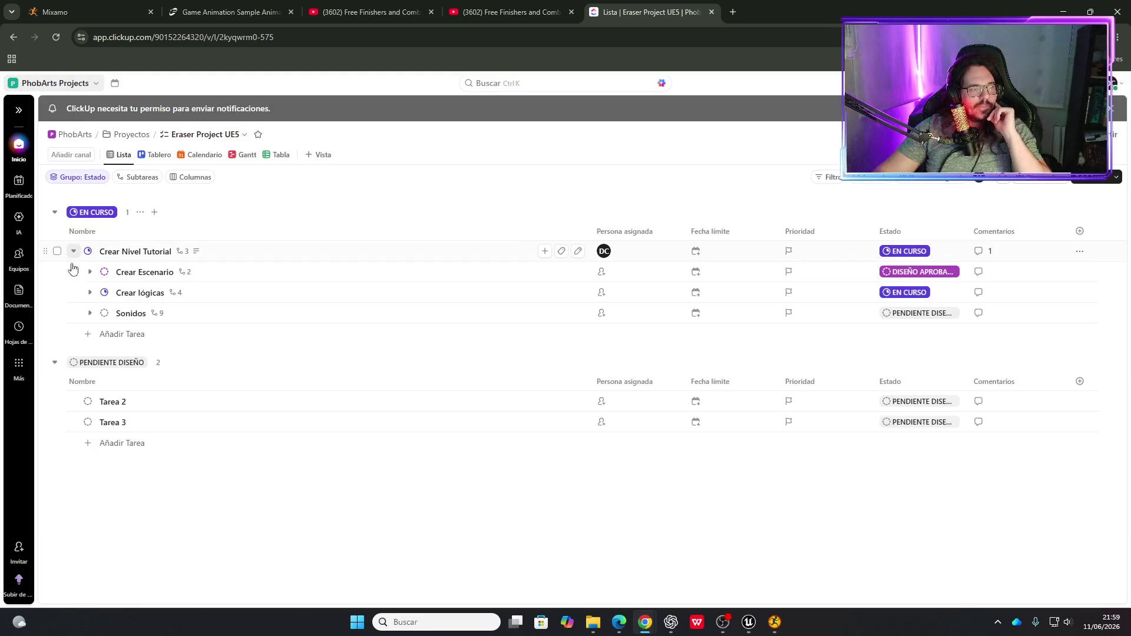
pyautogui.click(90, 293)
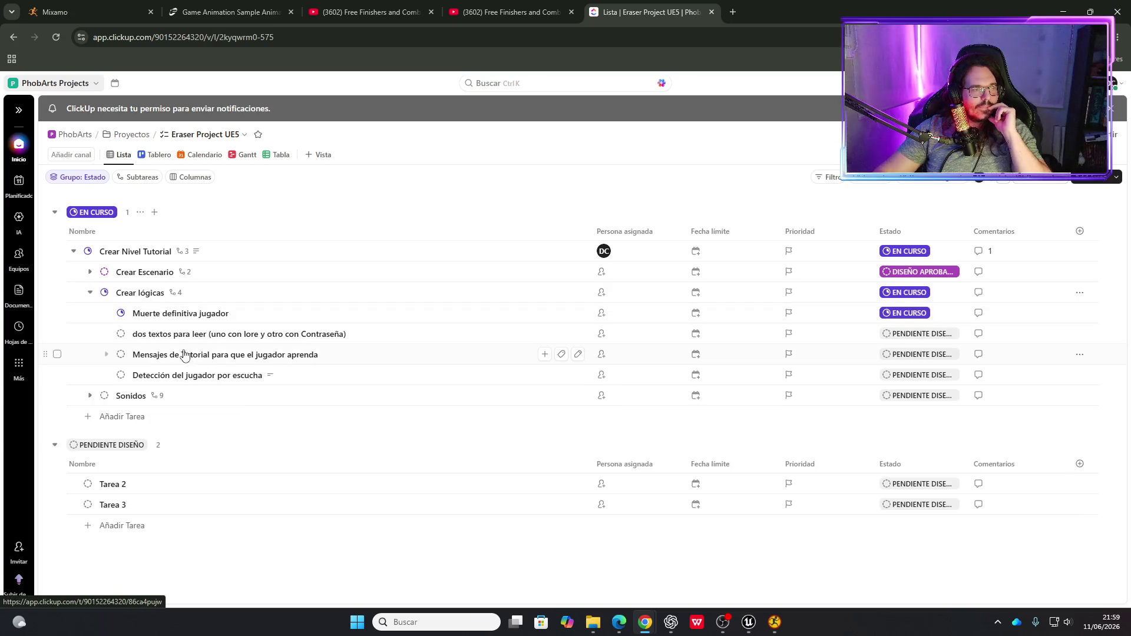
# - Set the task 'Detección del jugador por escucha' to EN CURSO
pyautogui.click(185, 380)
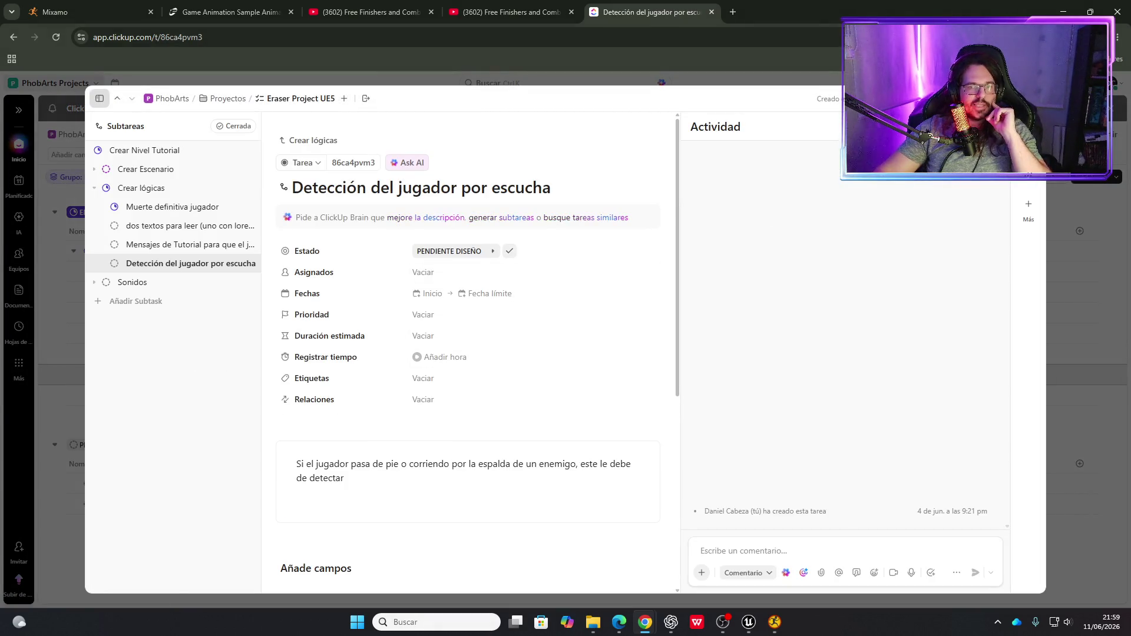
pyautogui.press('Escape')
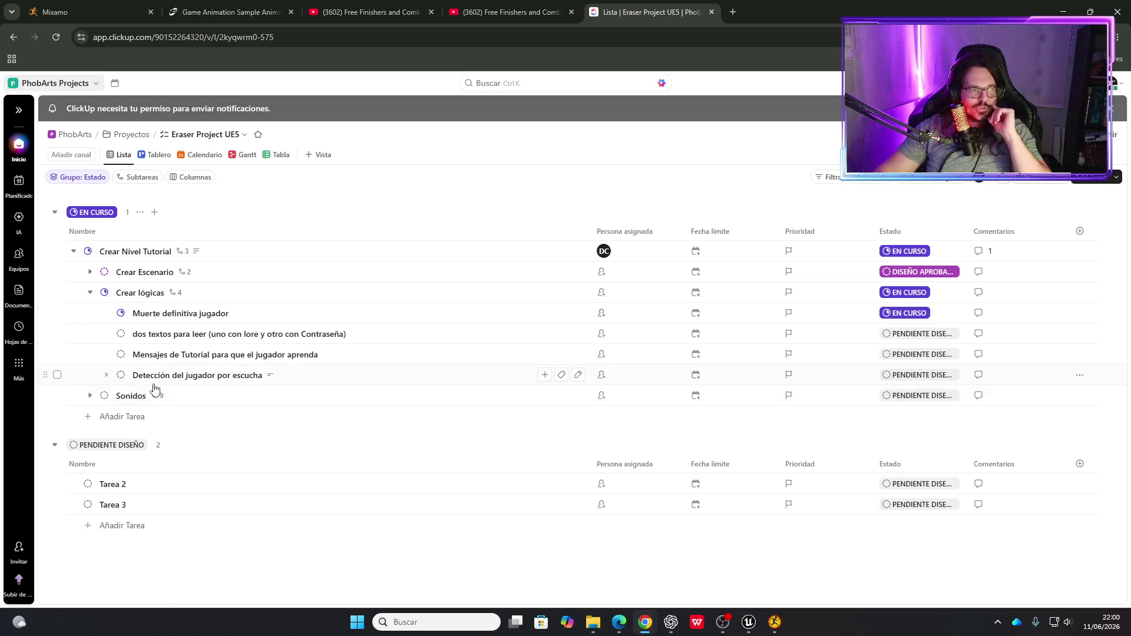
pyautogui.click(121, 375)
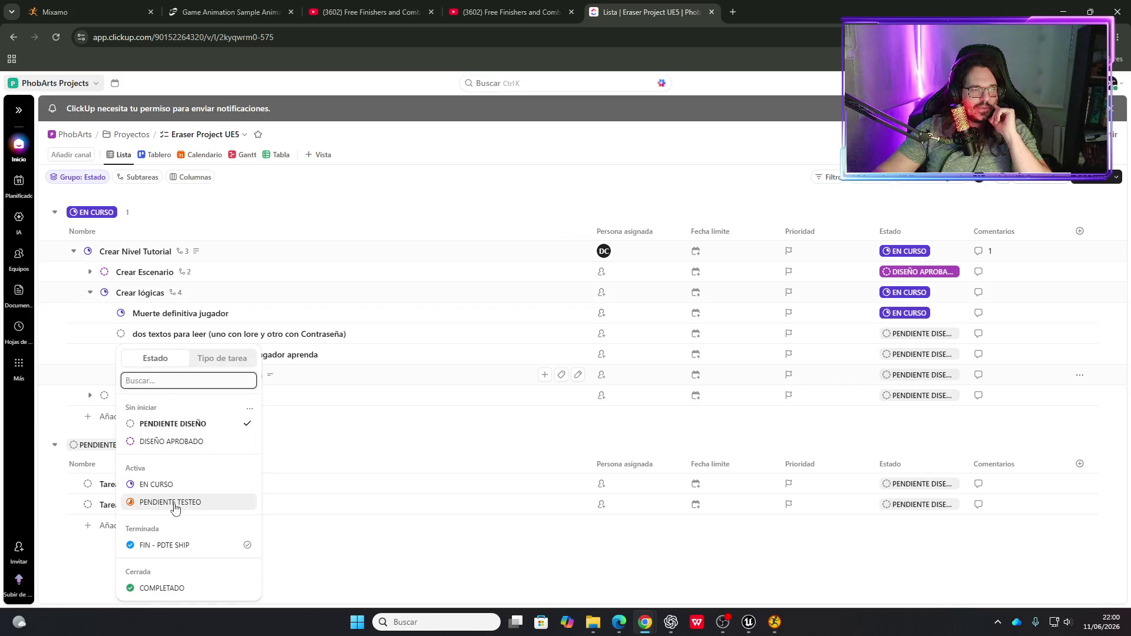
pyautogui.click(159, 484)
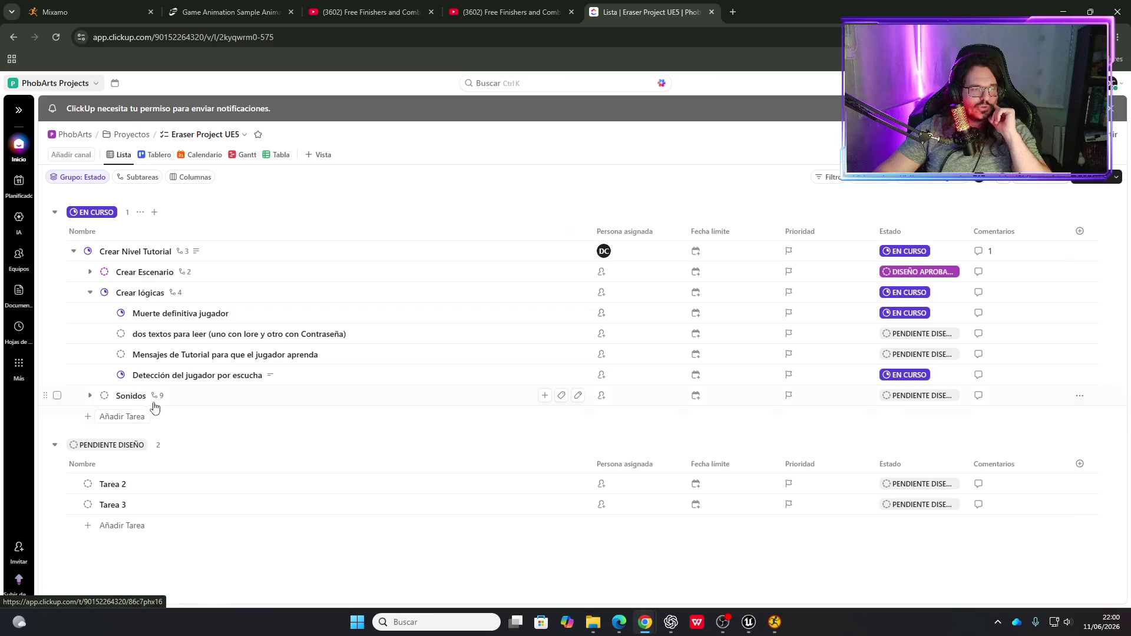
# - Add the subtask 'Hacer animación con sequencer de hacer ruido' under the listening-detection task
pyautogui.click(108, 377)
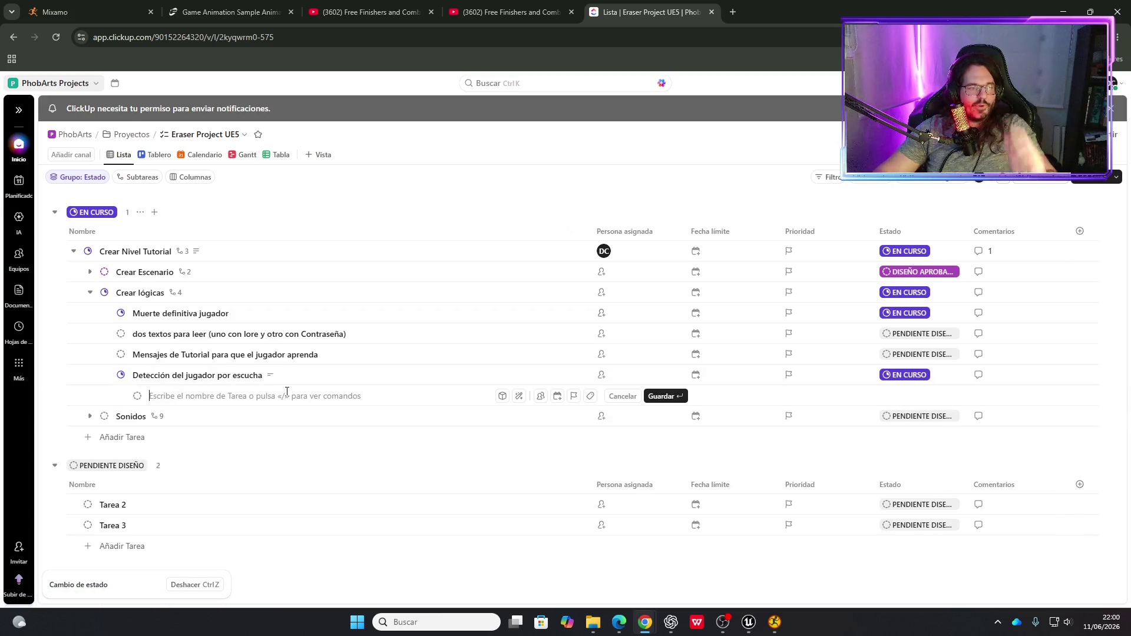
pyautogui.write('Hacer animación con sequencer')
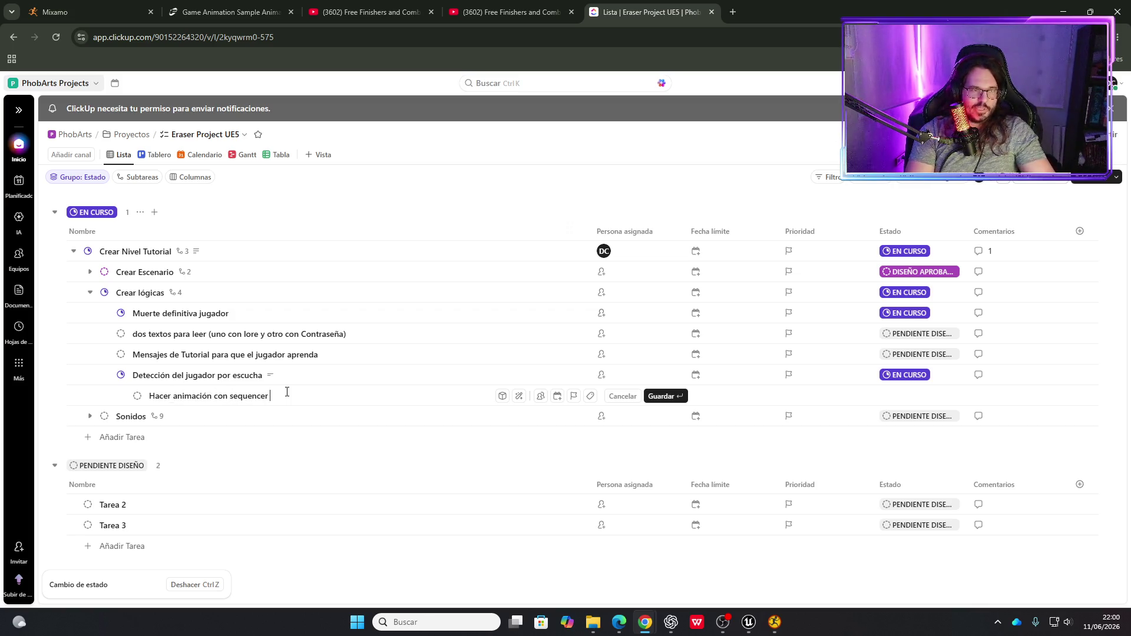
pyautogui.write('ruido')
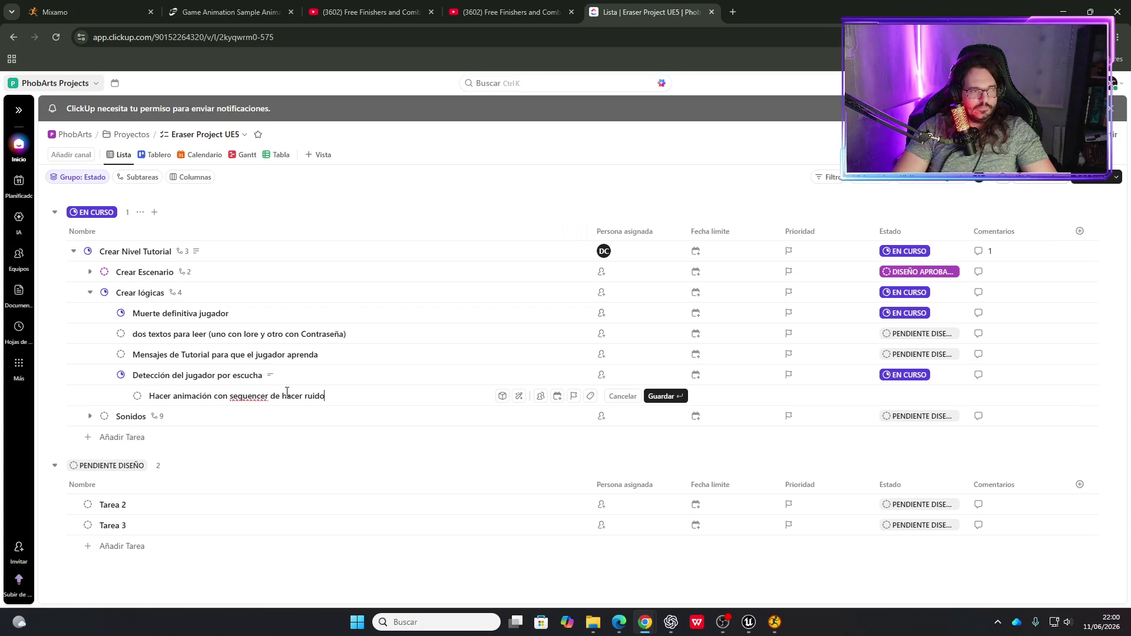
pyautogui.press('Return')
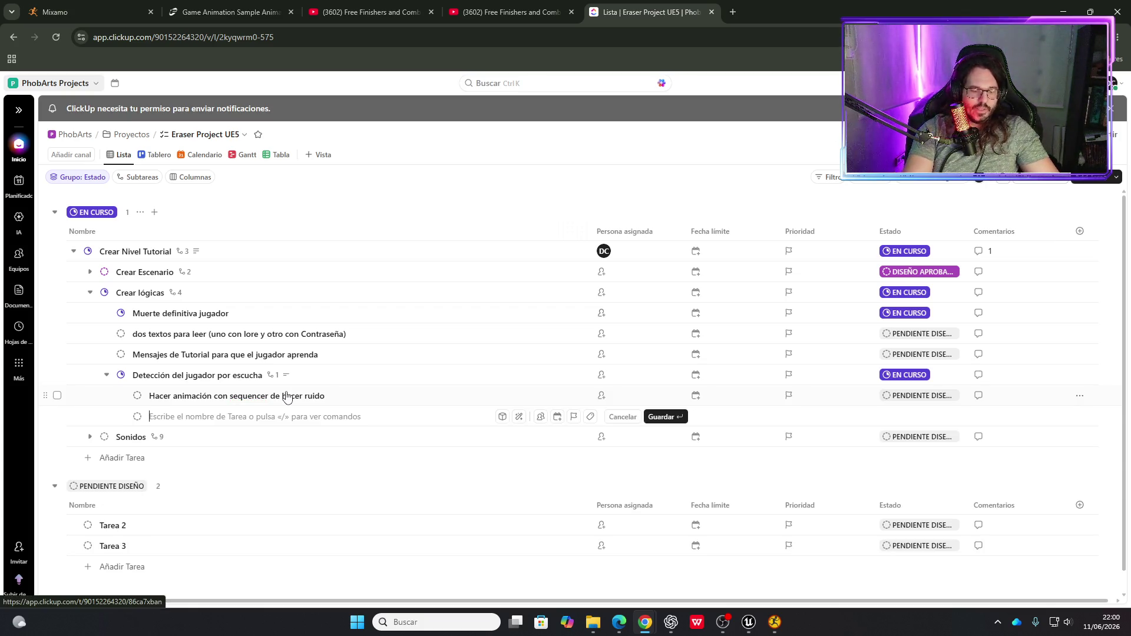
# - Add a second subtask about implementing more power animations
pyautogui.write('I')
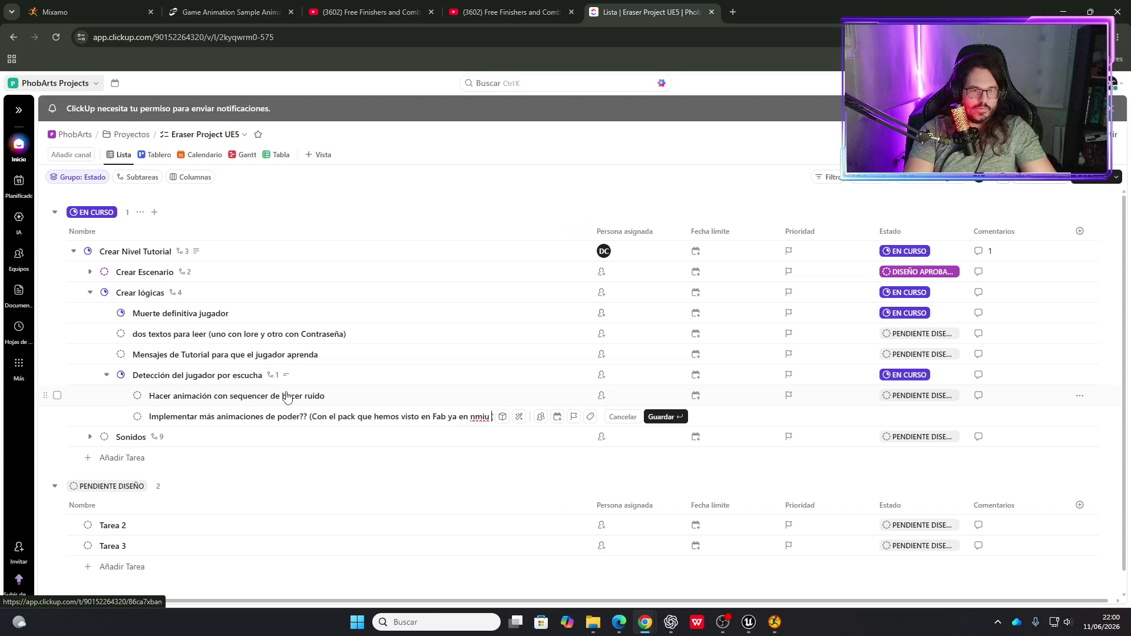
pyautogui.write('librería')
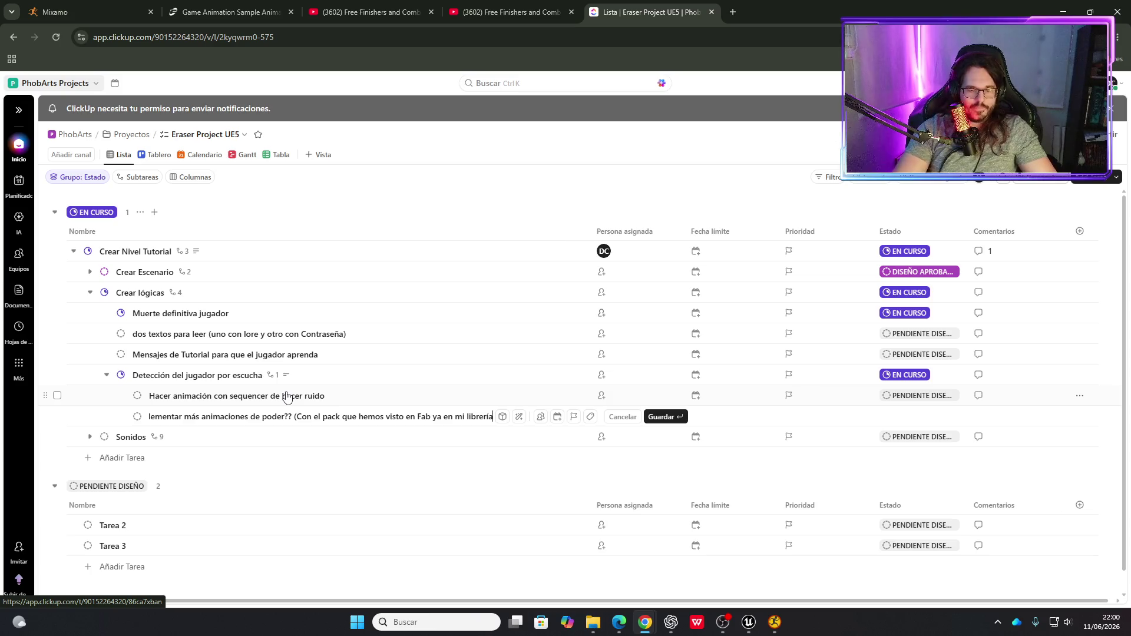
pyautogui.write(')')
pyautogui.press('Return')
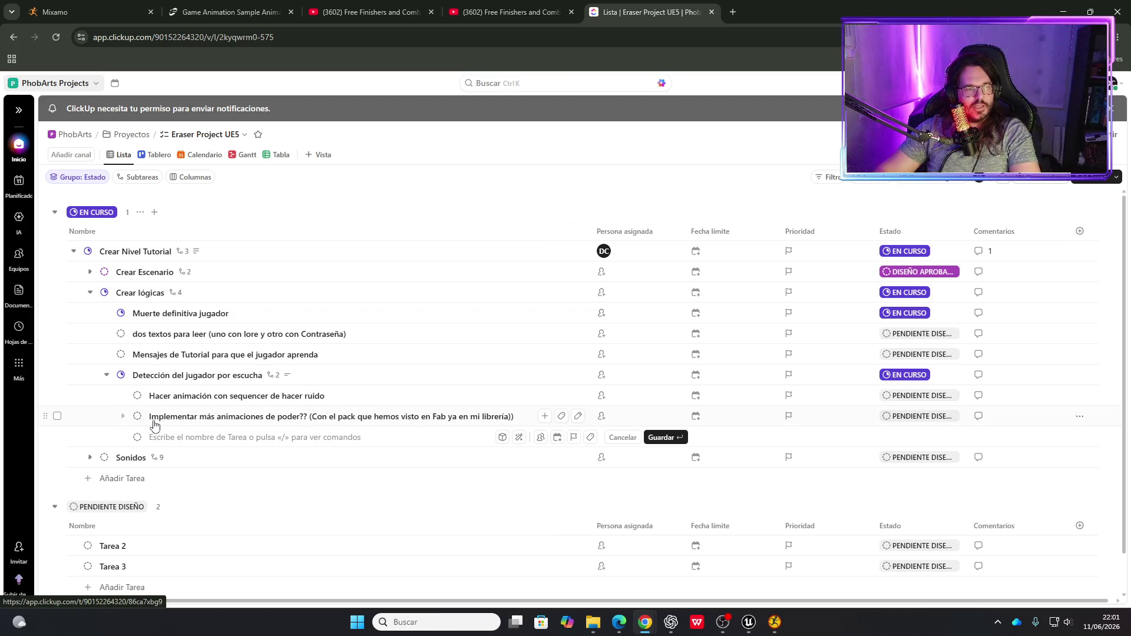
# - Nest 'Romper cuello por detrás y telequinesis' as a subtask under the power-animations task
pyautogui.press('Tab')
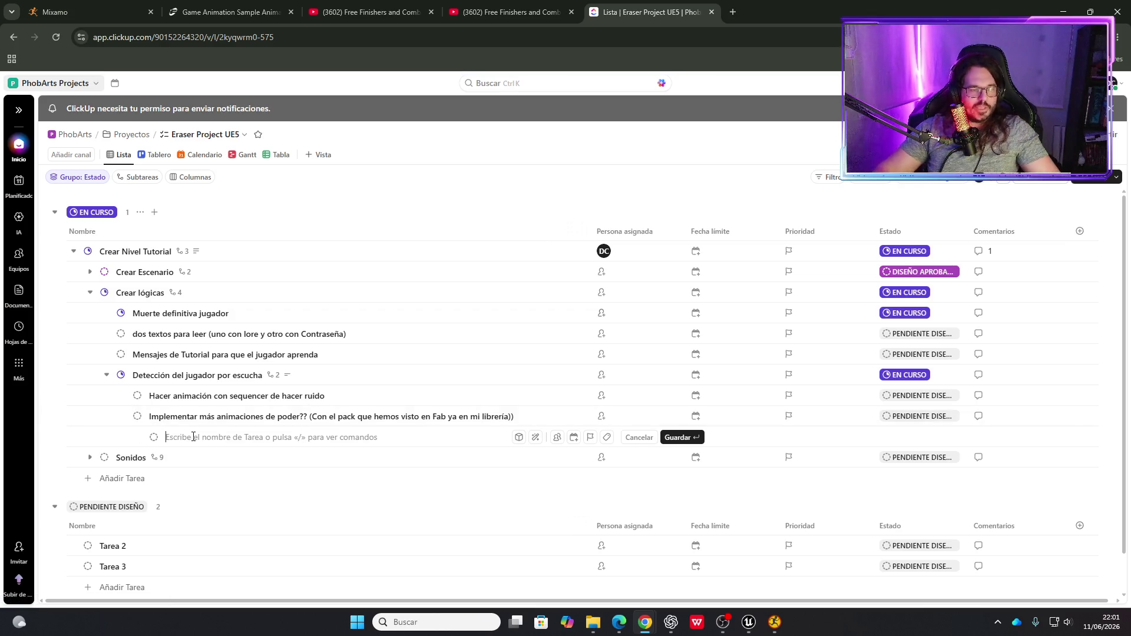
pyautogui.write('Romper')
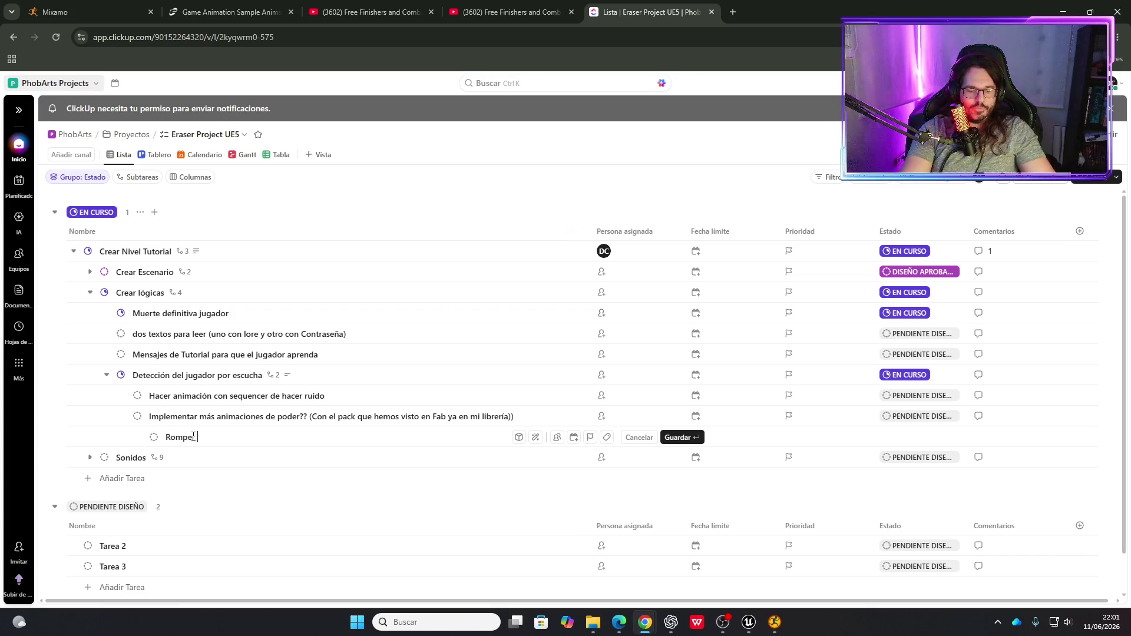
pyautogui.write(' cuello por detr')
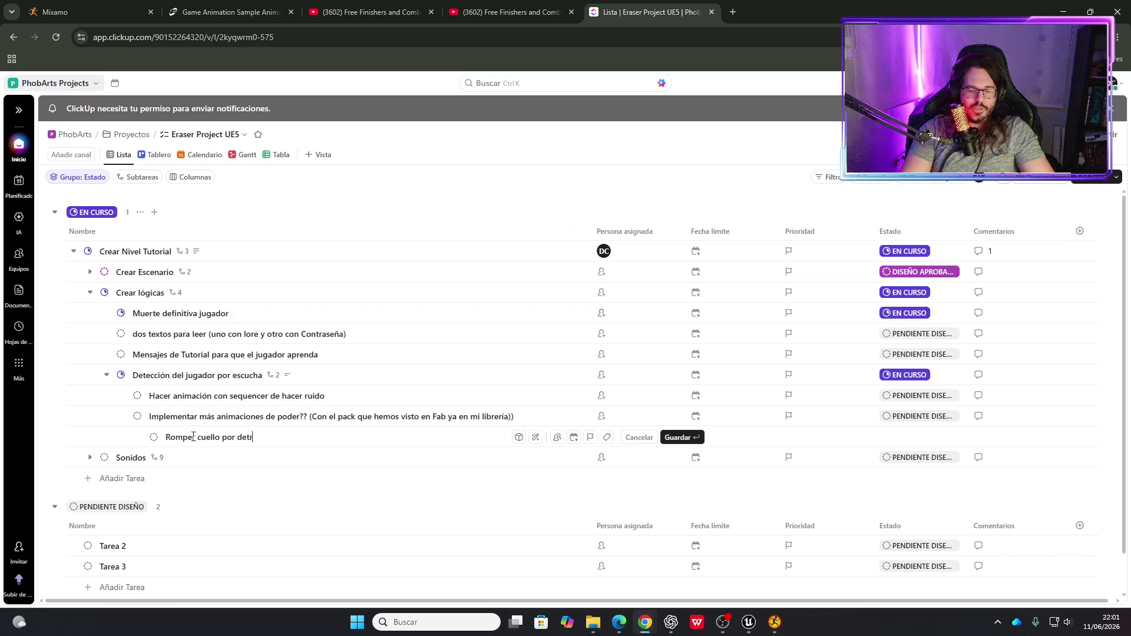
pyautogui.write('ás y telequines')
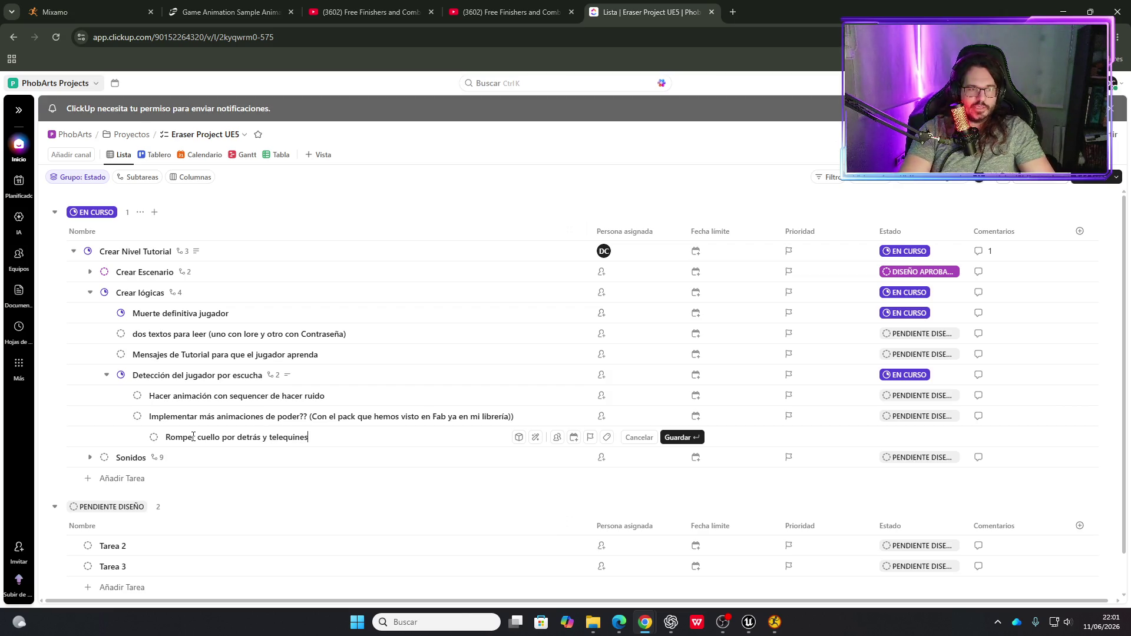
pyautogui.write('is')
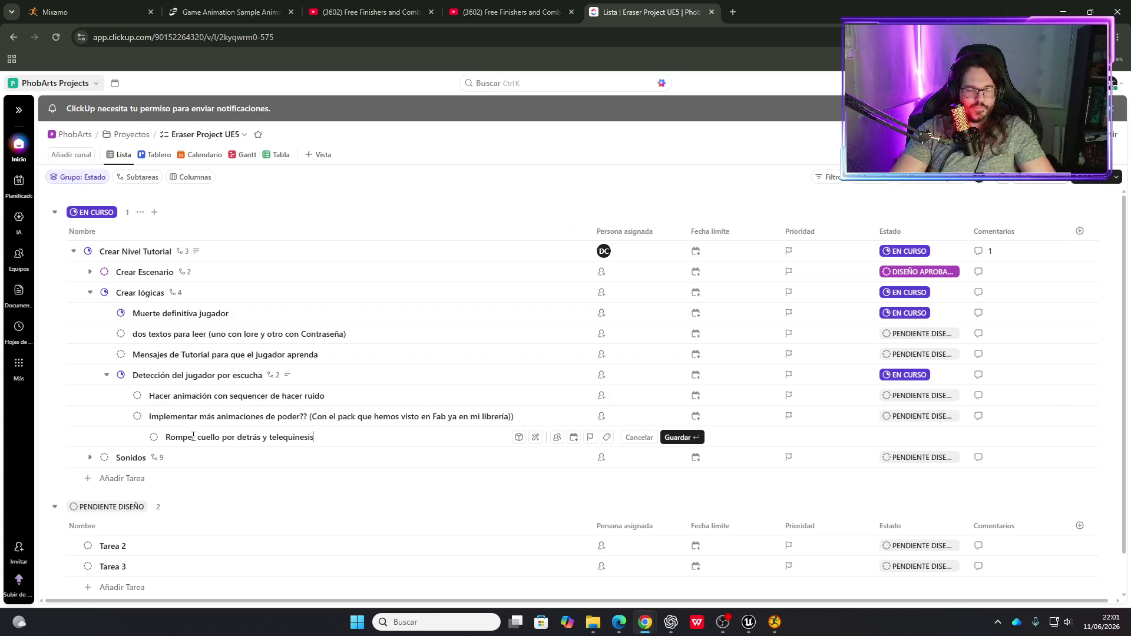
pyautogui.write('r')
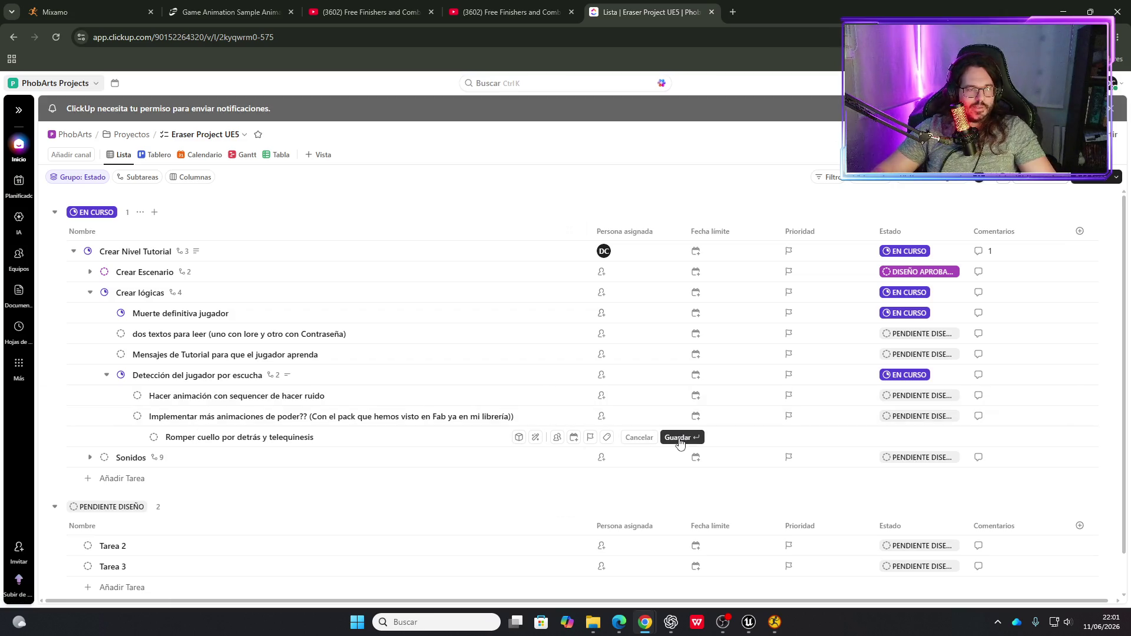
pyautogui.click(678, 439)
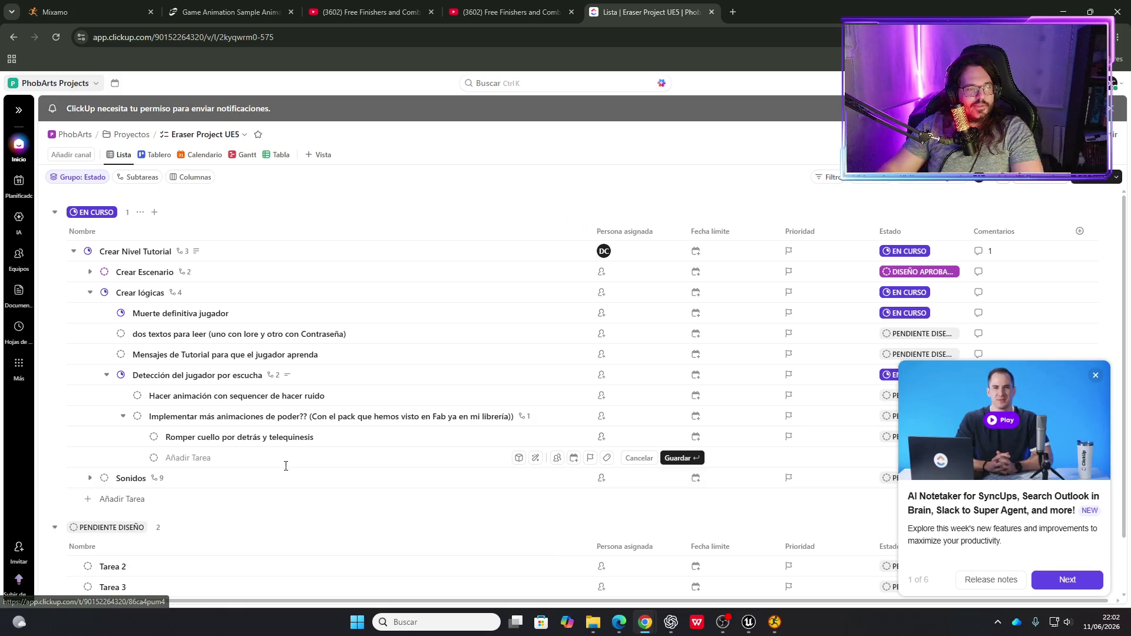
# - Comment on 'Detección del jugador por escucha' that noise detection works within radius 800
pyautogui.click(231, 377)
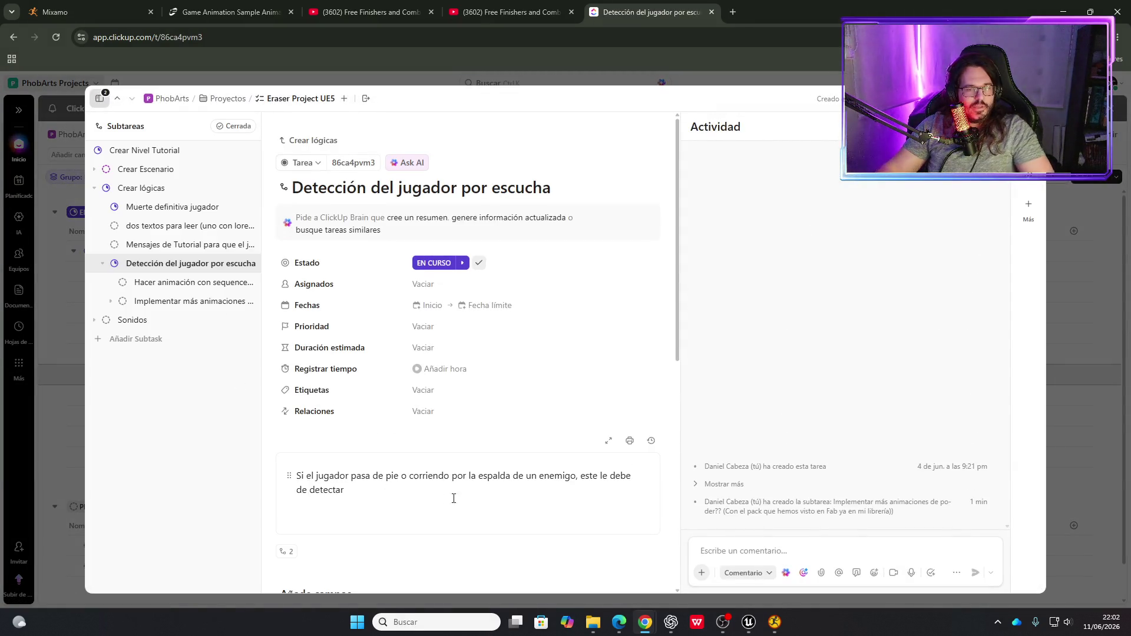
pyautogui.click(711, 546)
pyautogui.write('Ya es')
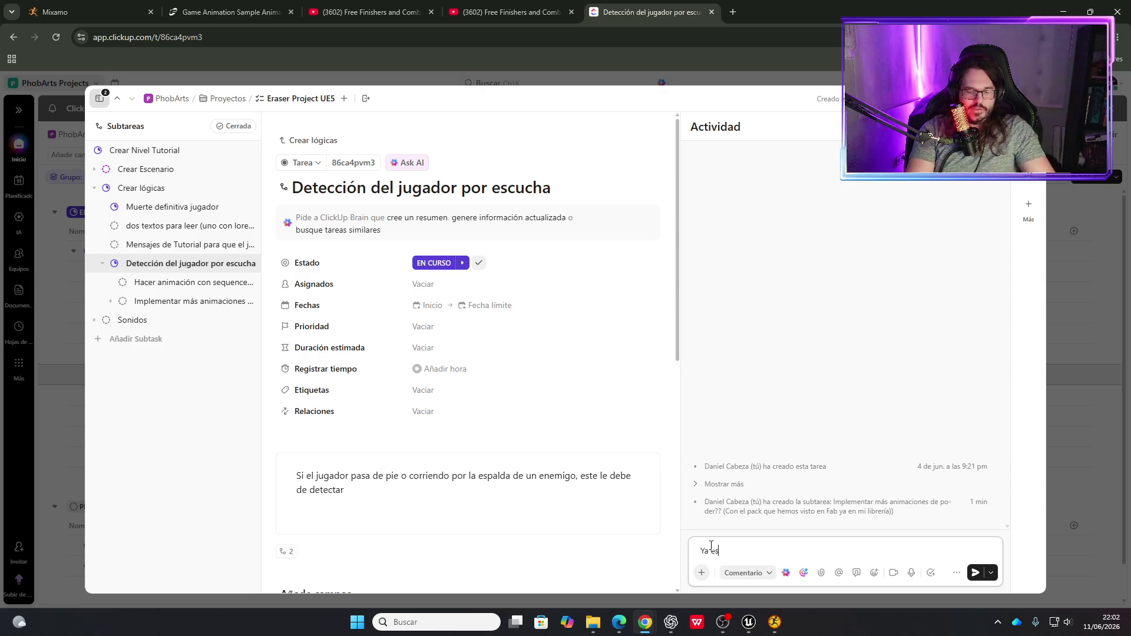
pyautogui.write('tá hecho')
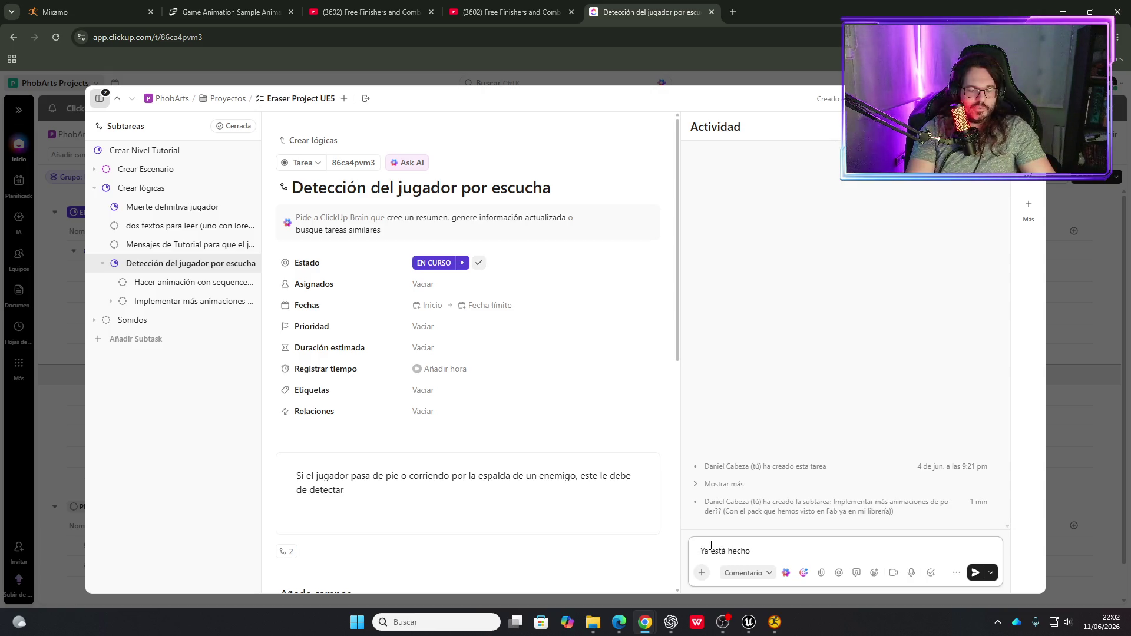
pyautogui.write(' lo de que a')
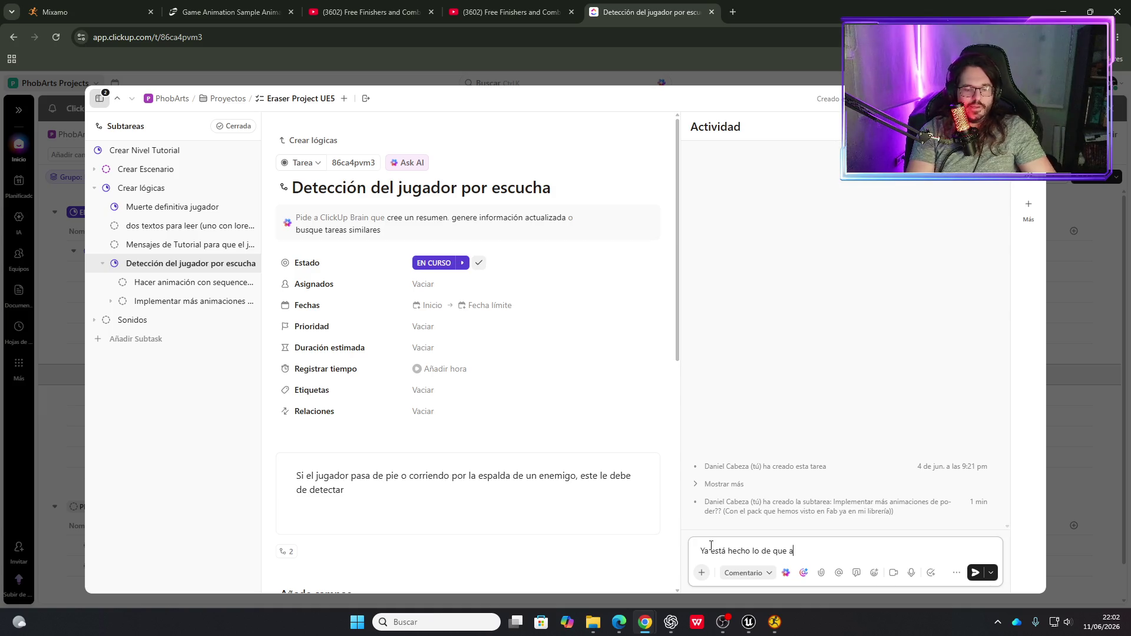
pyautogui.write('nde a su lado y ')
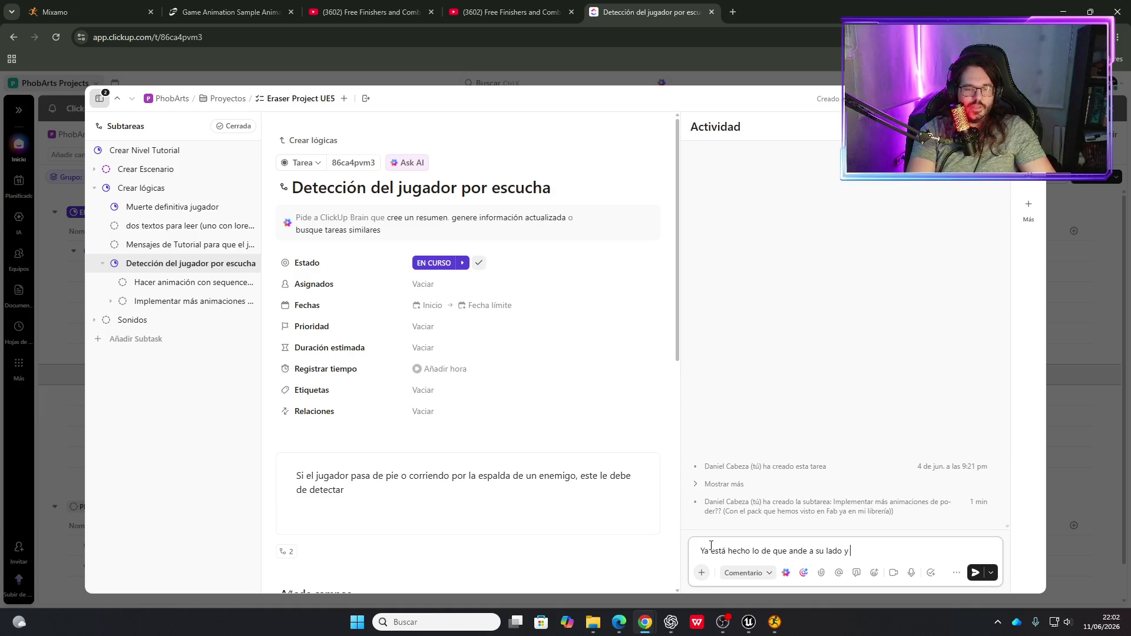
pyautogui.write('me escu')
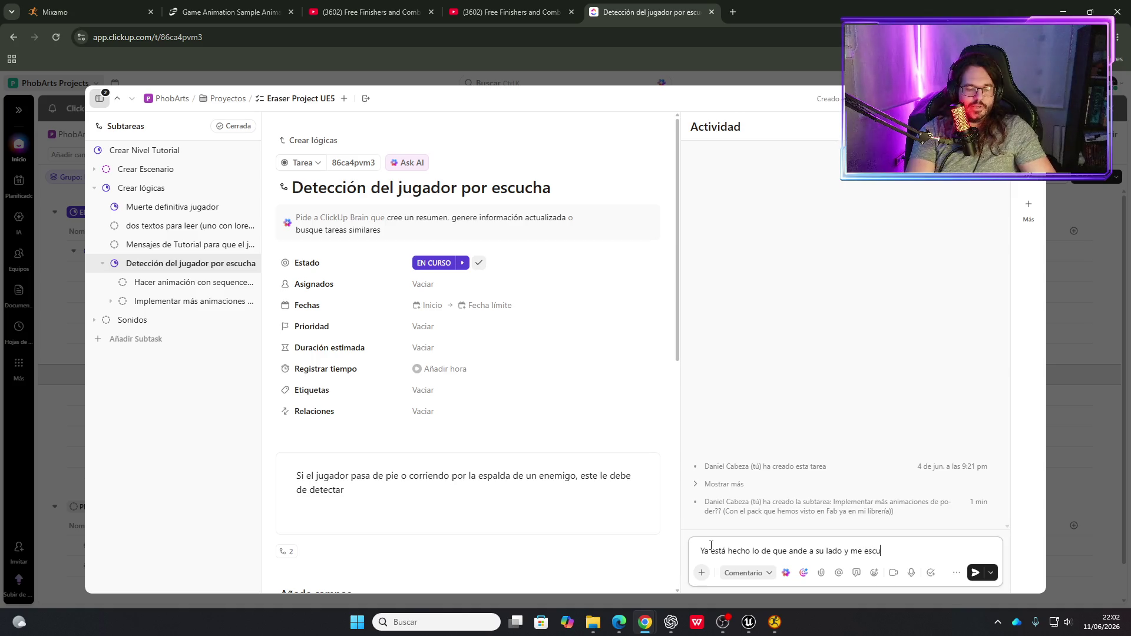
pyautogui.write('che y que cuando puls')
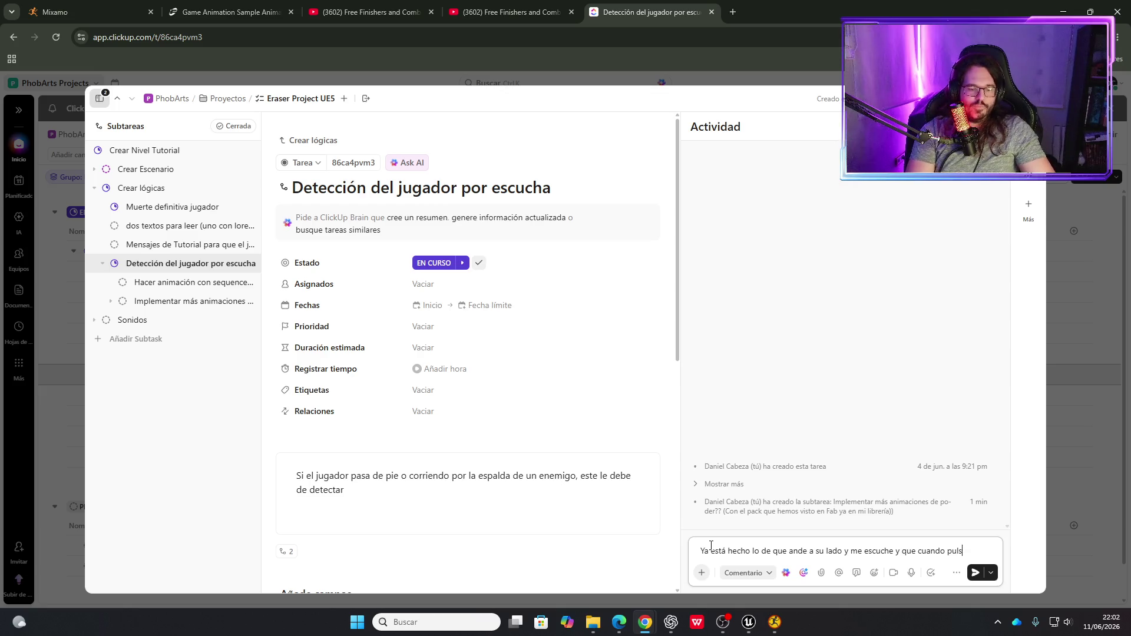
pyautogui.write('o Click')
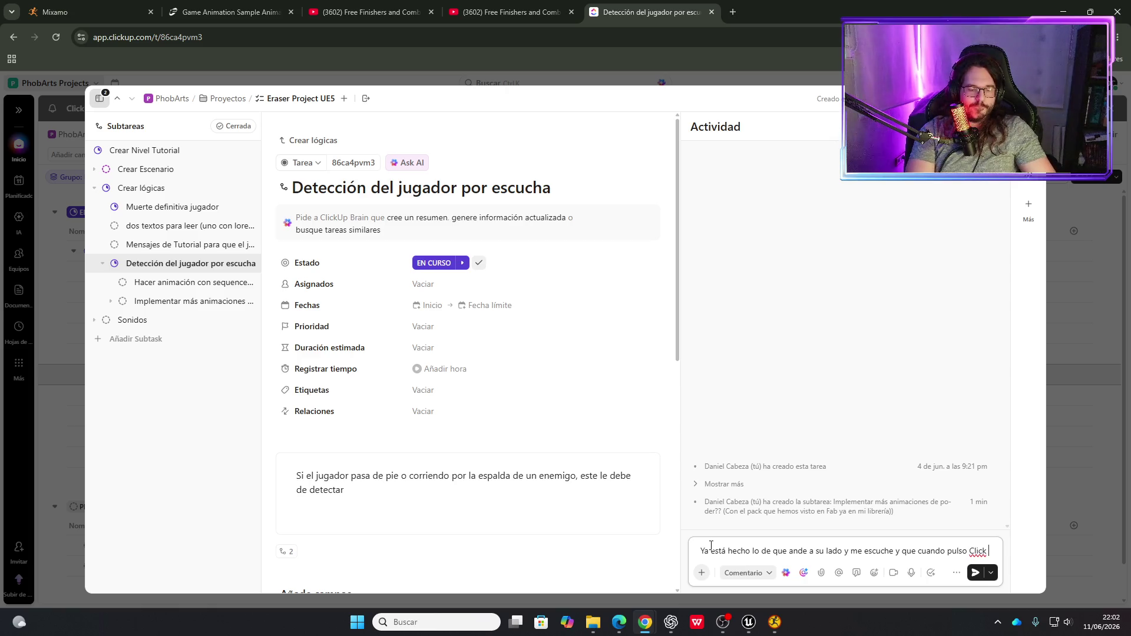
pyautogui.write(' hago ruid')
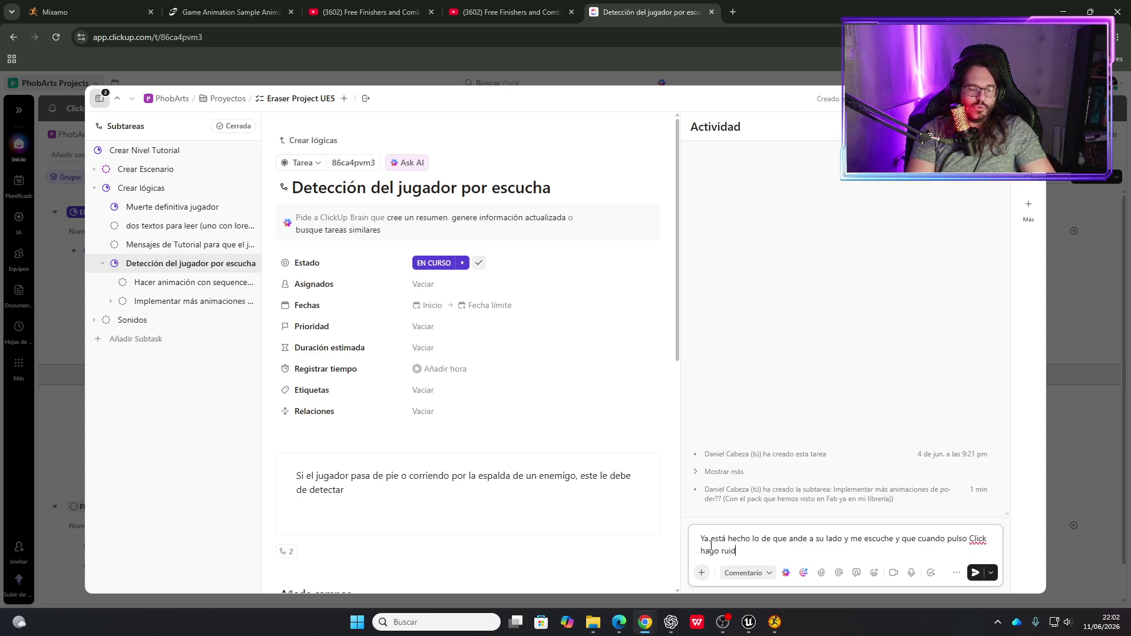
pyautogui.write('o y me escucha en un ')
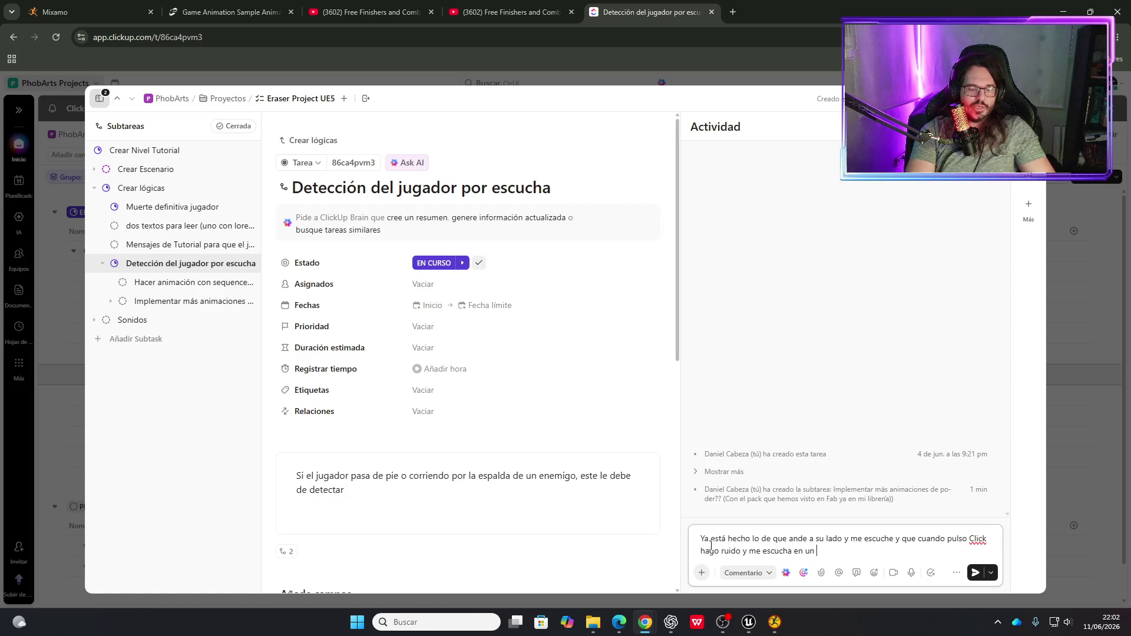
pyautogui.write('radio de 800')
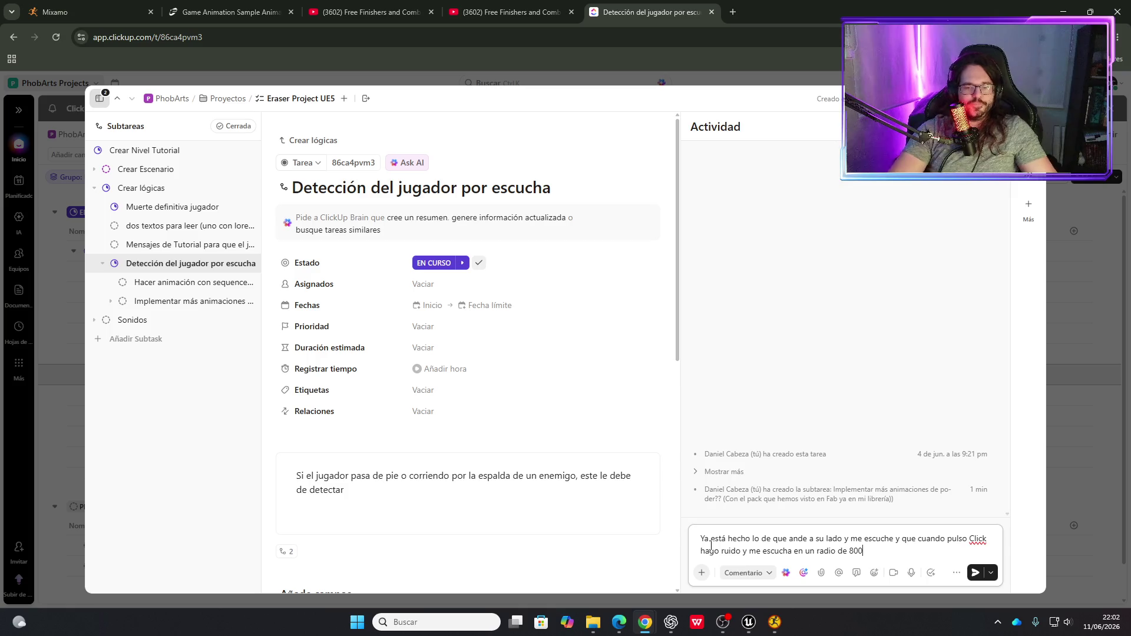
pyautogui.write(' (Di')
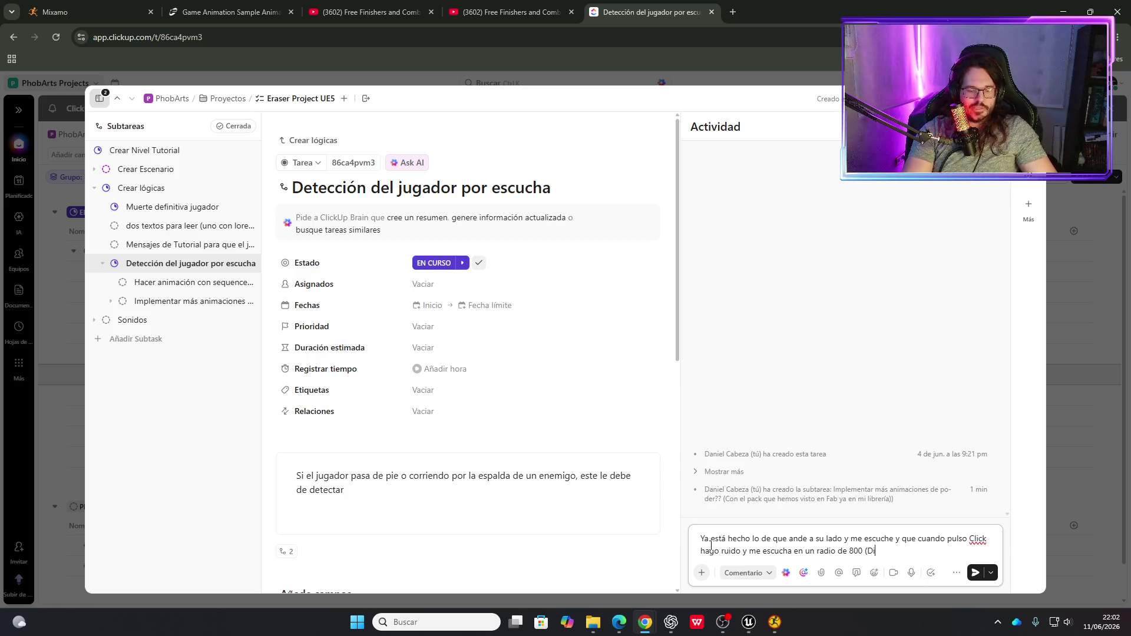
pyautogui.write('stance Vector')
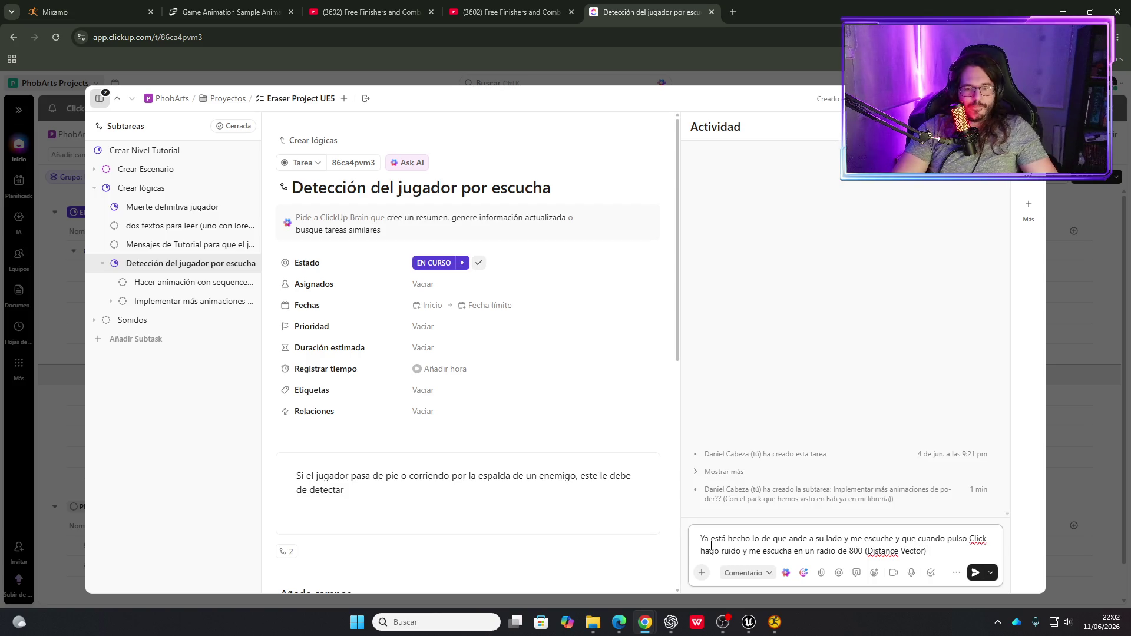
pyautogui.click(976, 572)
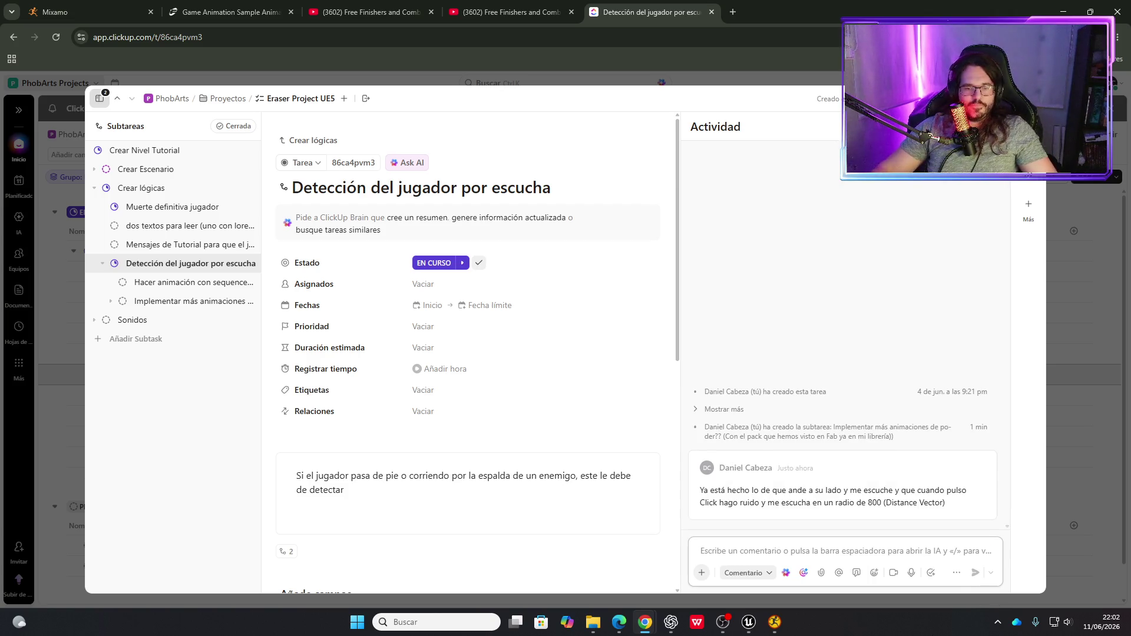
pyautogui.press('Escape')
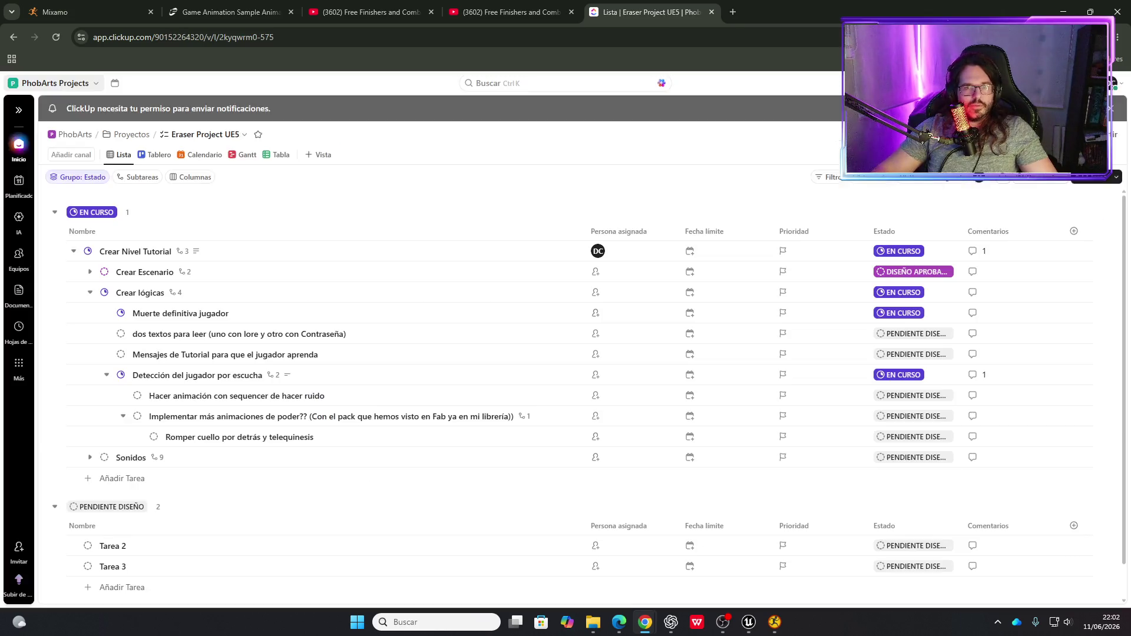